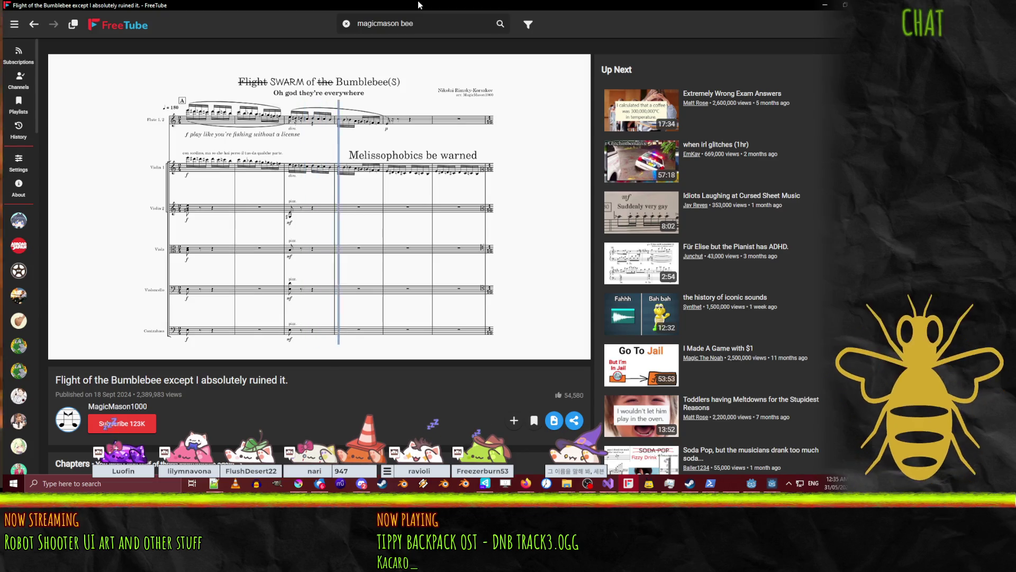
- Replay the Flight of the Bumblebee parody from a few seconds earlier and pause it at 0:20
click(65, 348)
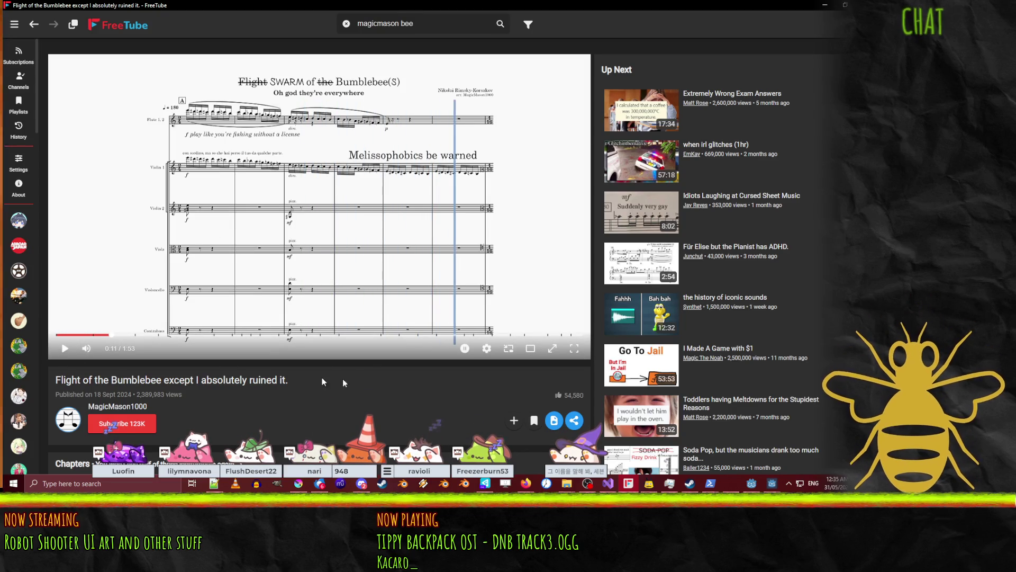
click(84, 334)
click(63, 352)
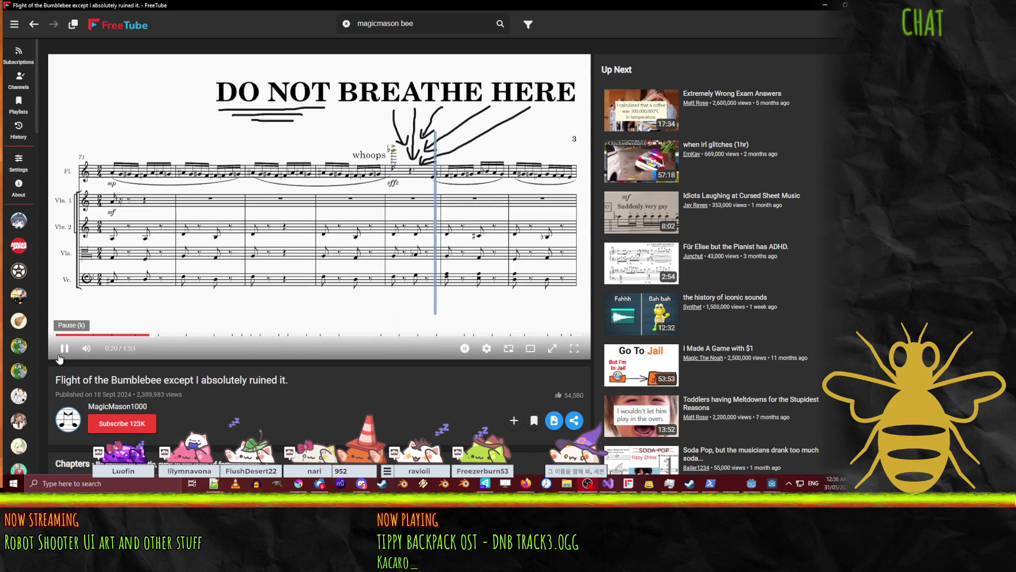
click(64, 349)
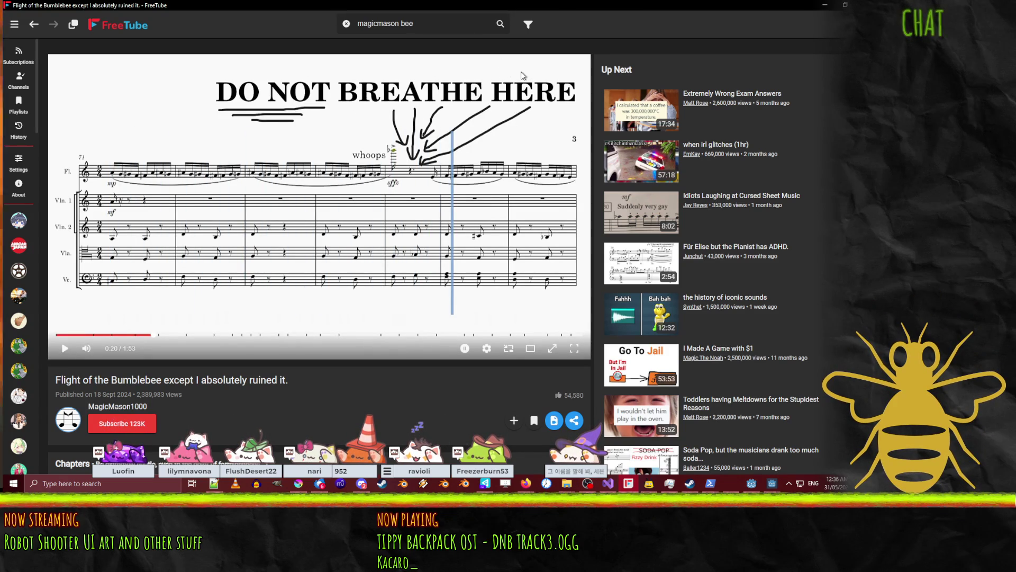
- Paste the youtu.be link into FreeTube's search bar and let Free Faaaallling play to 0:24
click(365, 24)
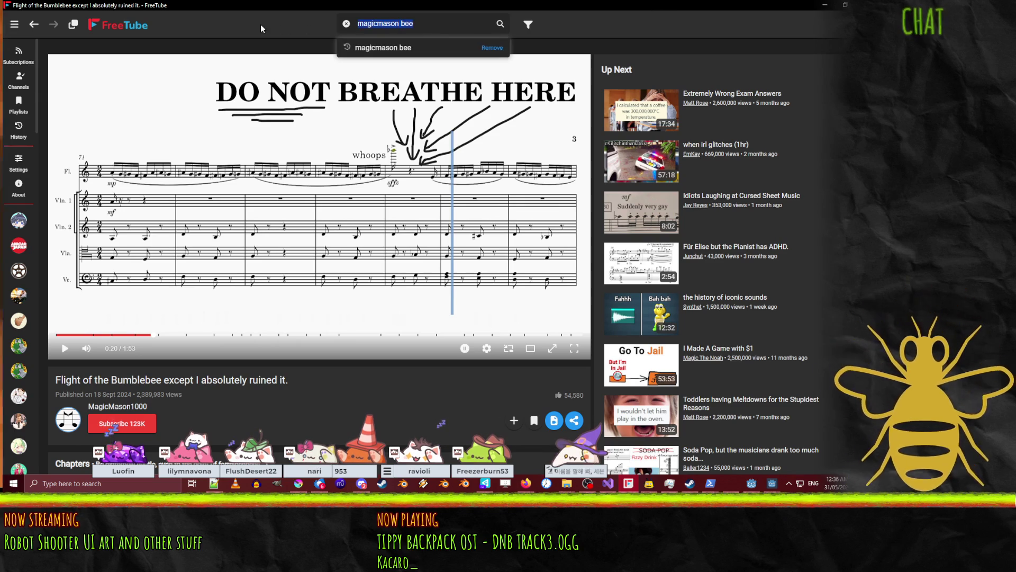
text(https://youtu.be/MkK2MLpqC0I)
key(Return)
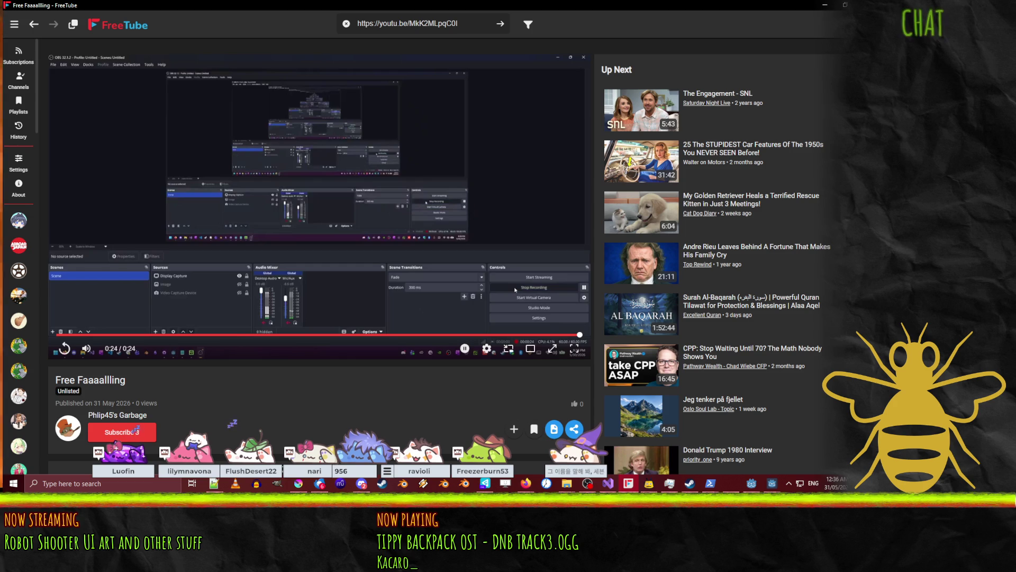
key(alt+Tab)
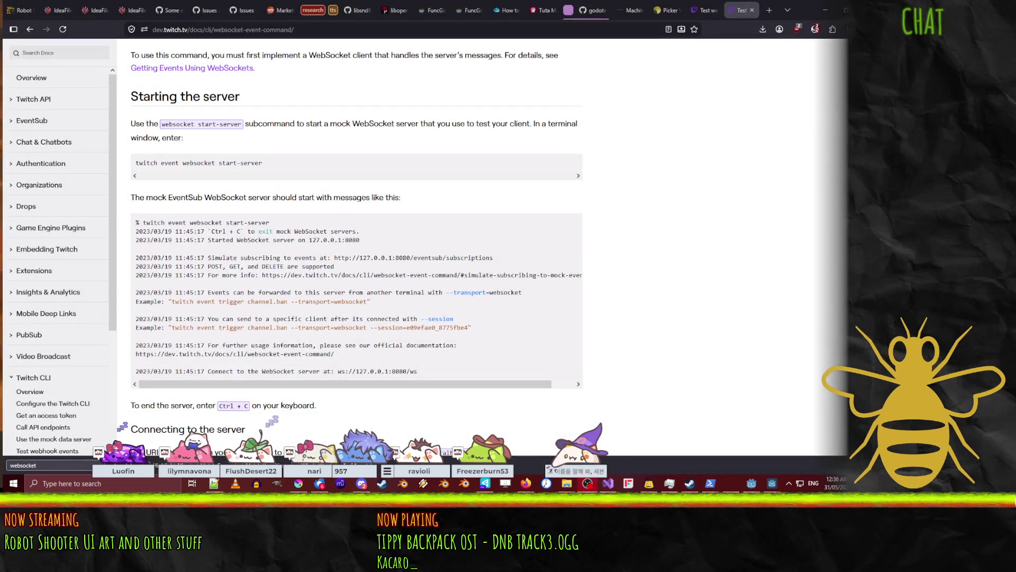
- Move the OBS window aside and bring the Godot CheckpointUi scene to the front
key(alt+Tab)
mouse_move(428, 94)
mouse_down()
mouse_move(404, 39)
mouse_move(405, 59)
mouse_move(428, 84)
mouse_move(388, 61)
mouse_move(475, 107)
mouse_move(392, 9)
mouse_move(473, 92)
mouse_move(395, 95)
mouse_move(1015, 119)
mouse_up()
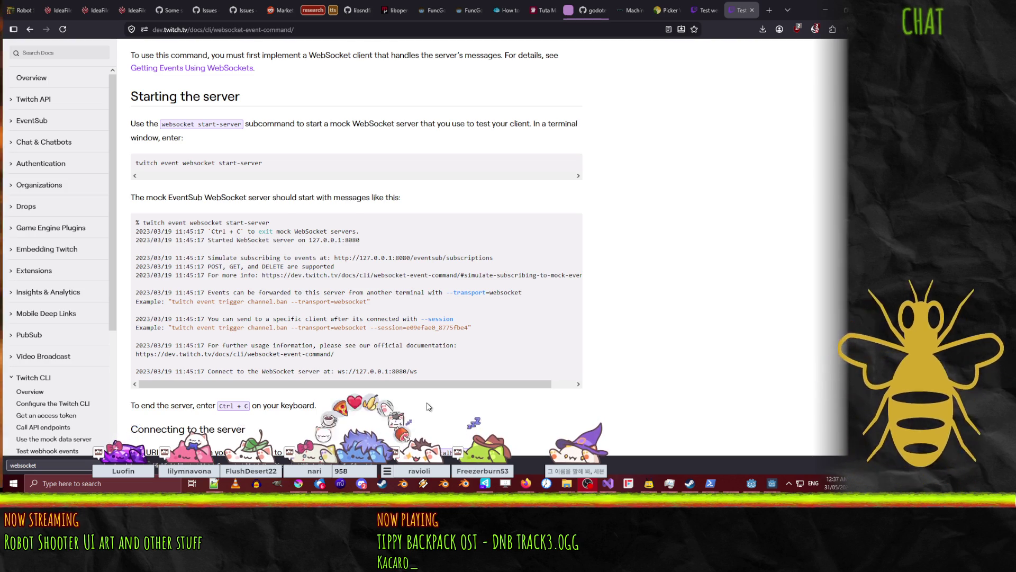
click(751, 483)
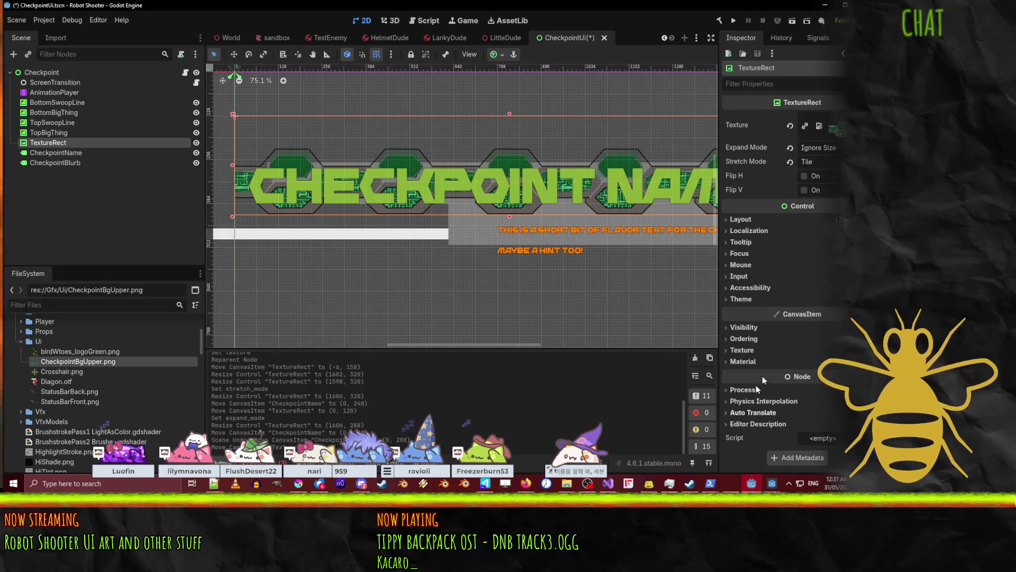
- Assign CheckpointBgUpper.png from the UI folder as the TextureRect strip's tiled texture
scroll(487, 218, right, 3)
scroll(487, 217, up, 1)
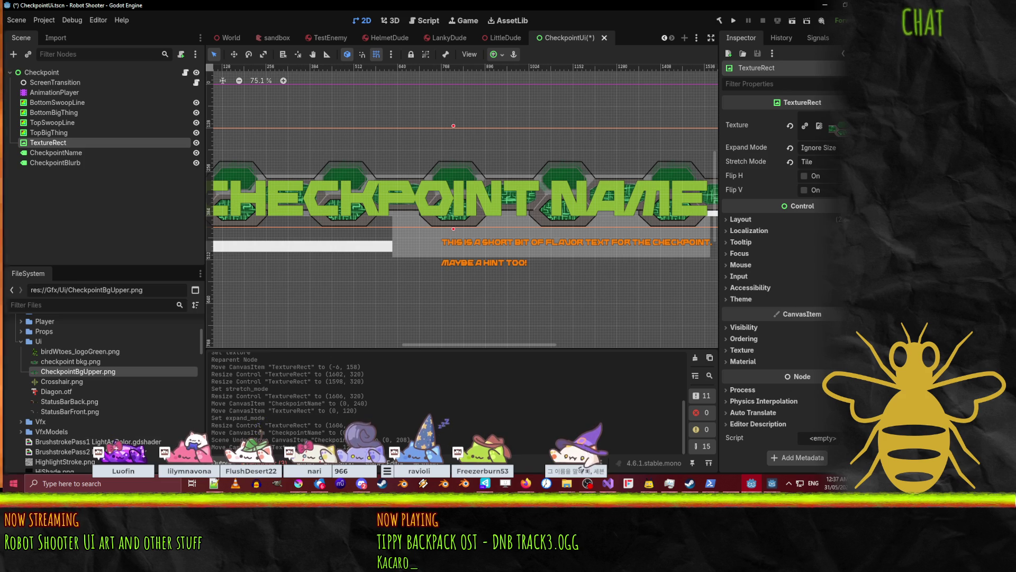
click(63, 123)
click(58, 142)
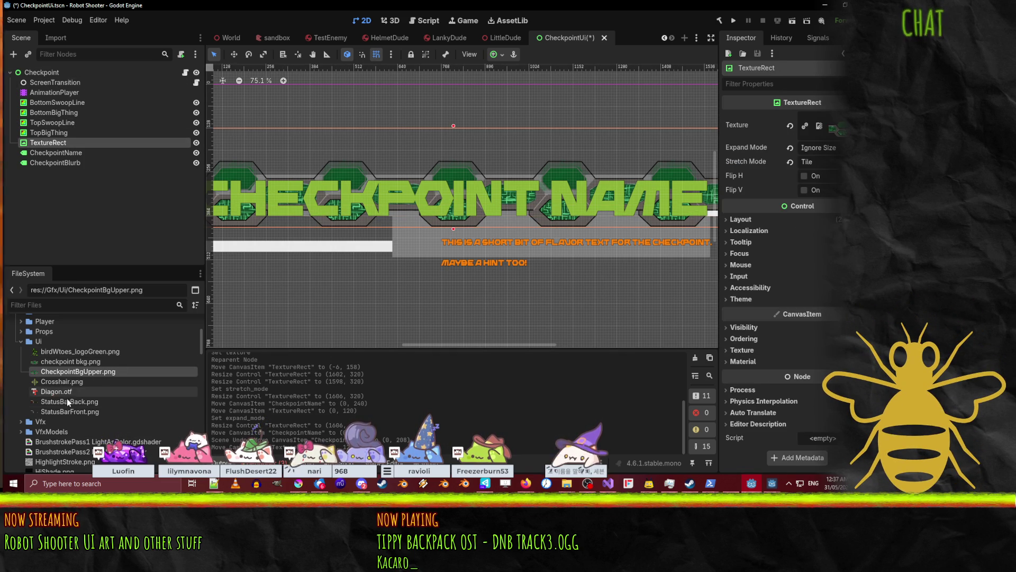
drag(74, 371, 834, 128)
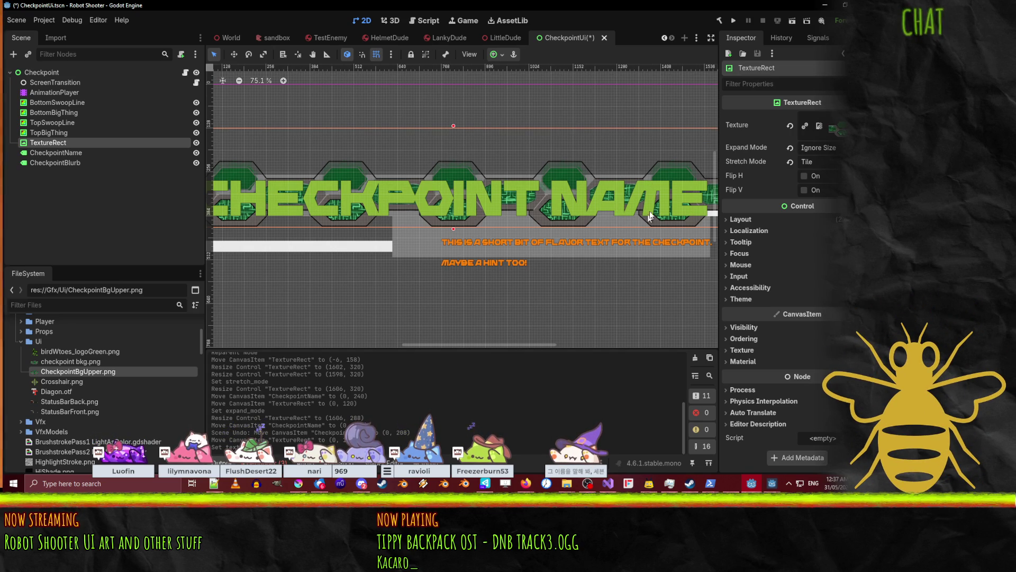
click(836, 129)
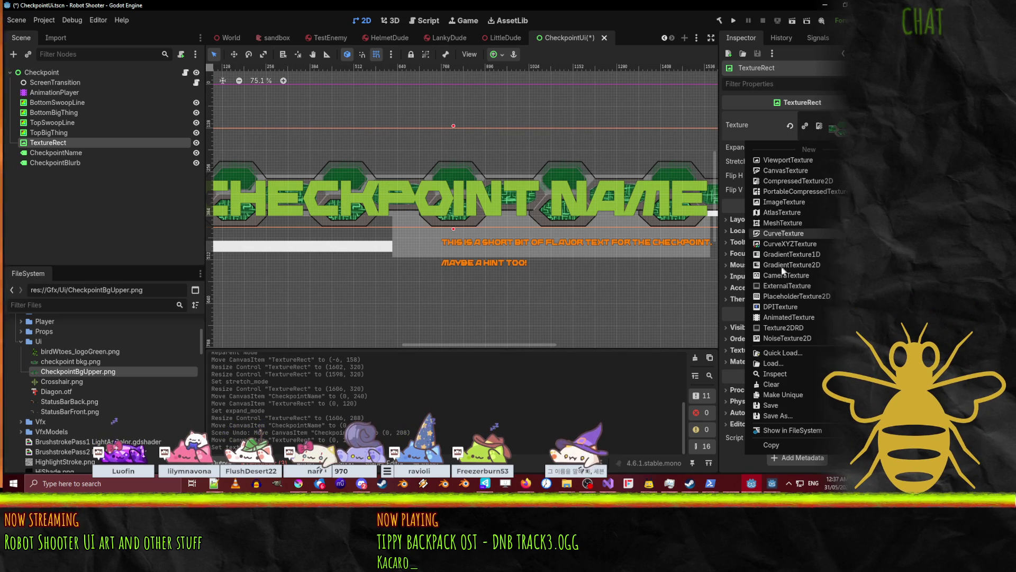
click(760, 128)
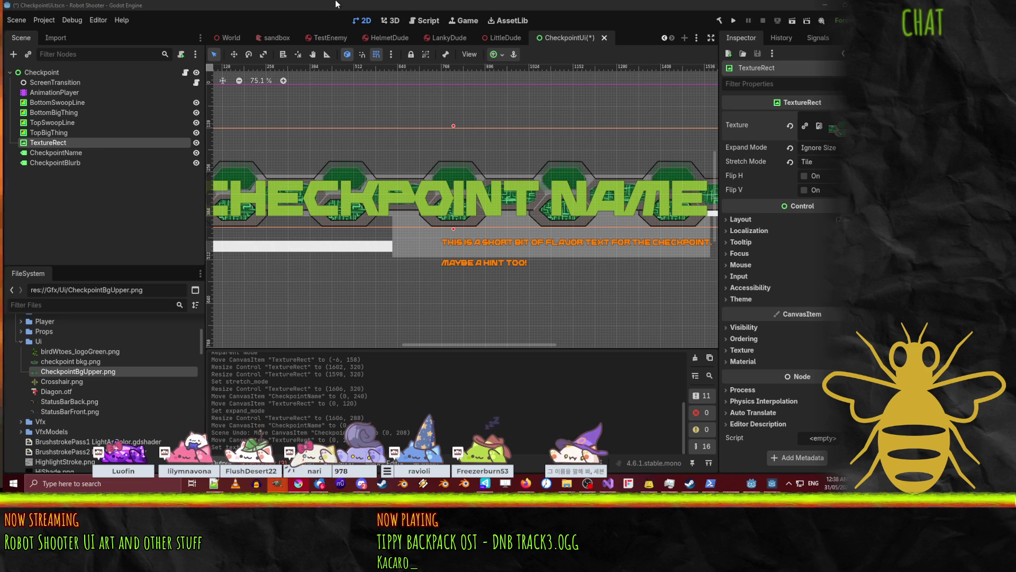
click(384, 157)
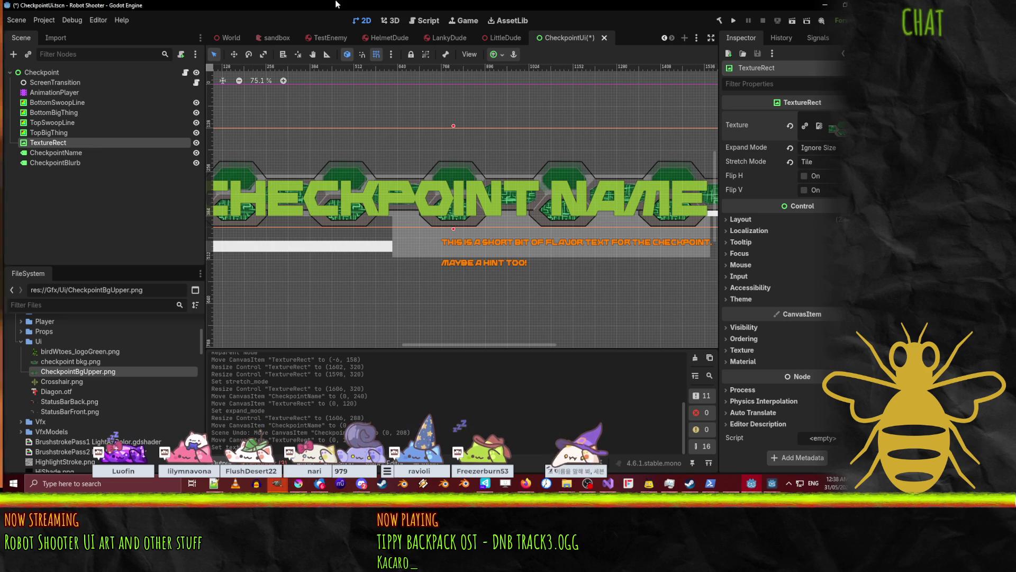
scroll(302, 179, left, 5)
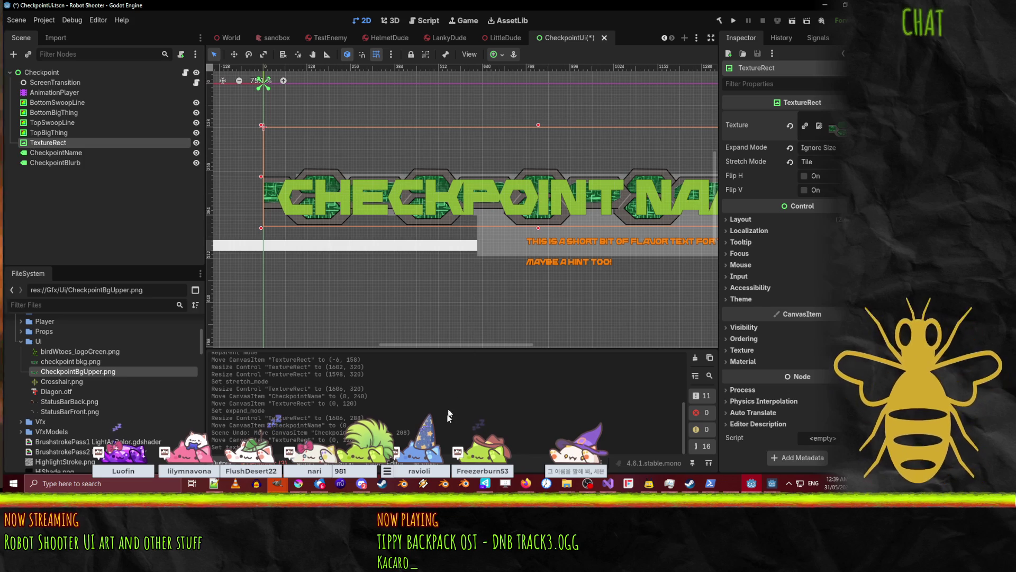
- Hide the TopBigThing and TopSwoopLine layers so the circuit strip and CHECKPOINT NAME text show
mouse_move(573, 179)
mouse_down()
mouse_move(498, 201)
mouse_move(508, 200)
mouse_up()
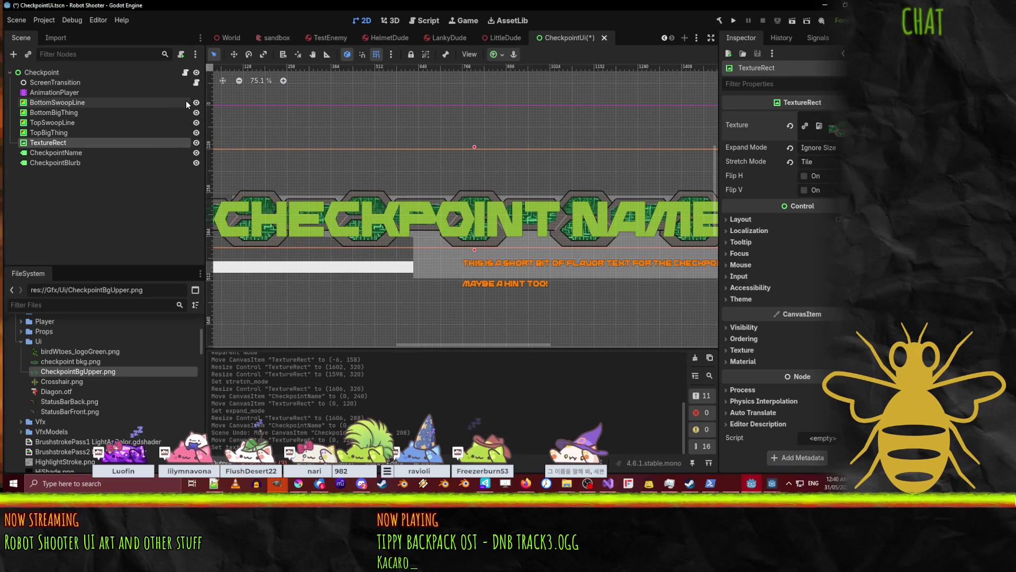
double_click(196, 124)
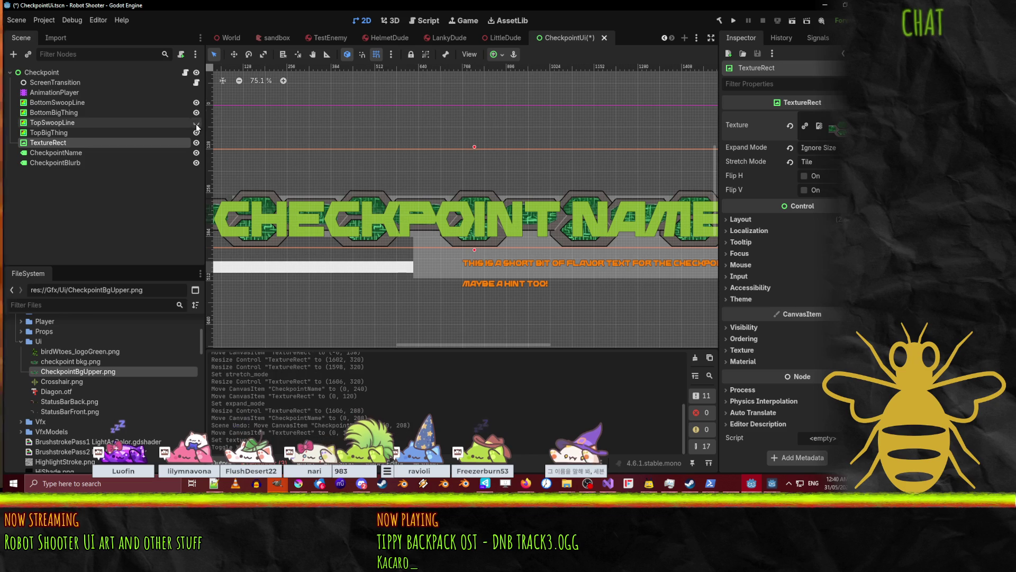
click(196, 132)
double_click(197, 132)
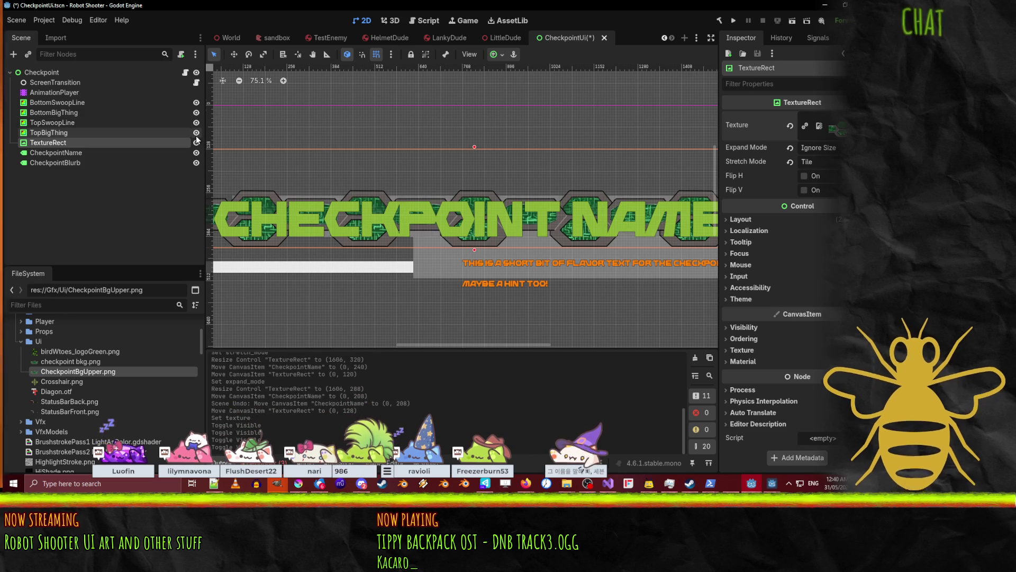
click(196, 123)
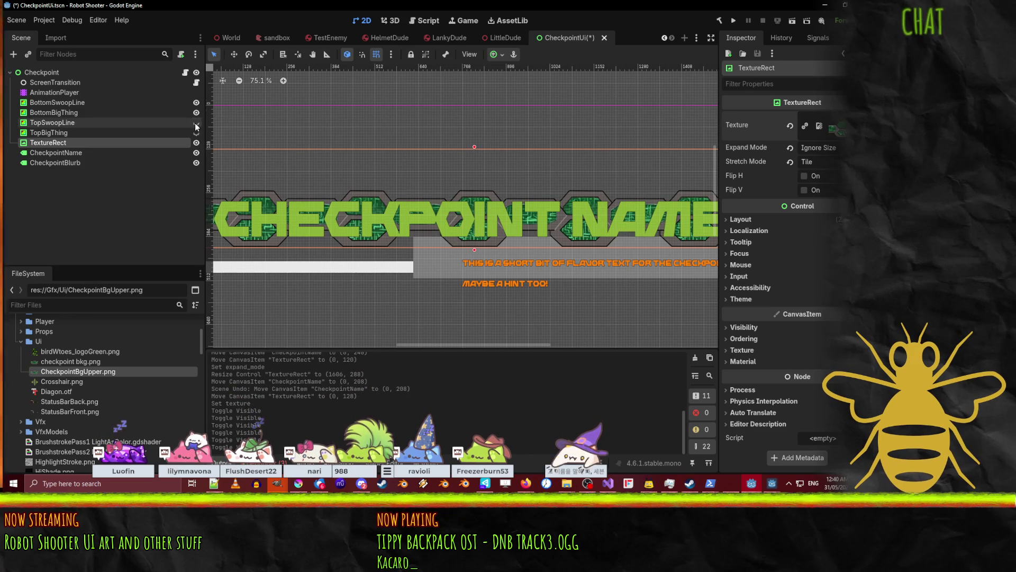
scroll(435, 230, down, 3)
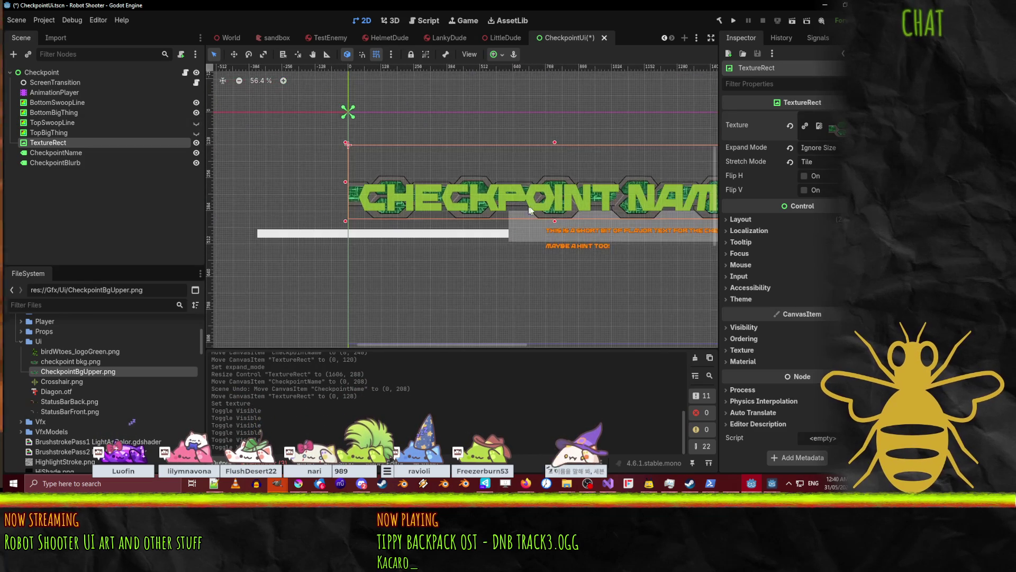
scroll(462, 207, down, 5)
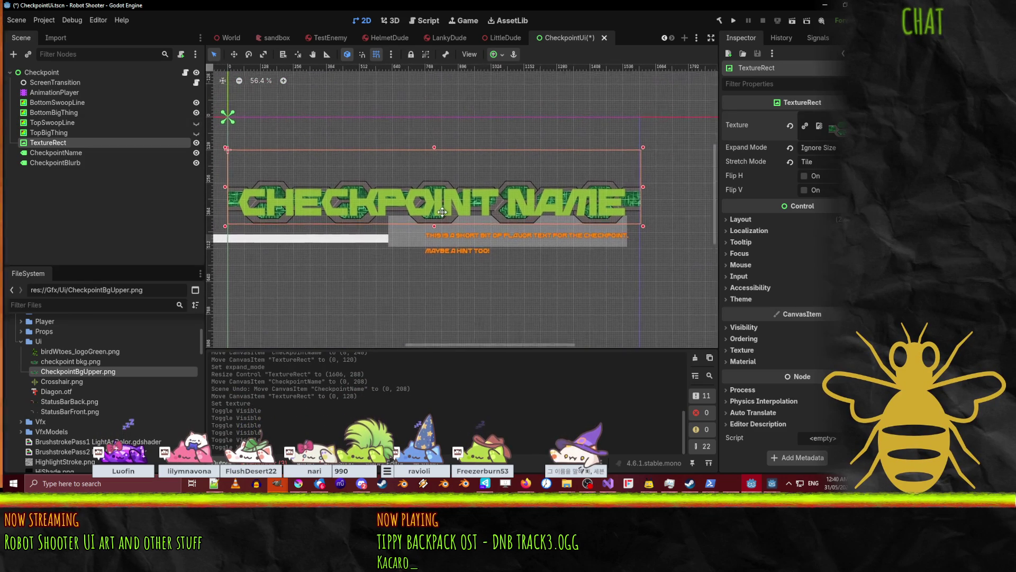
scroll(459, 222, up, 2)
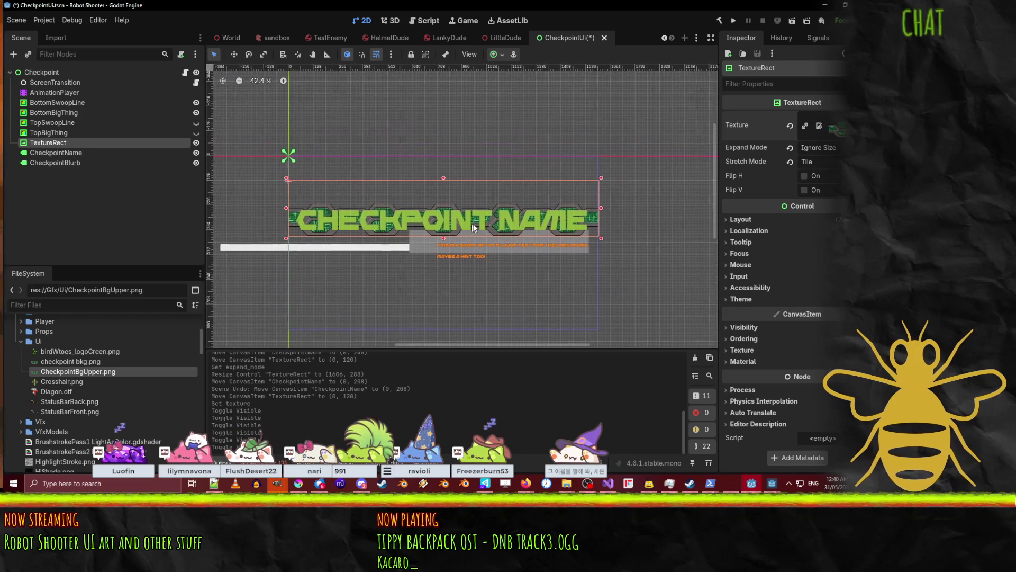
scroll(474, 223, up, 4)
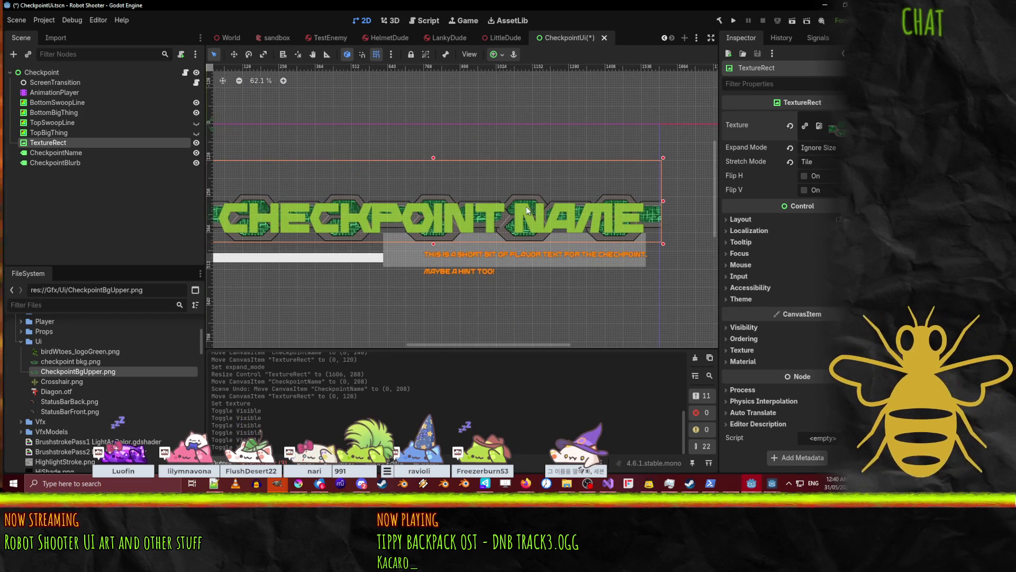
mouse_move(526, 206)
mouse_down()
mouse_move(420, 204)
mouse_move(640, 209)
mouse_move(564, 211)
mouse_up()
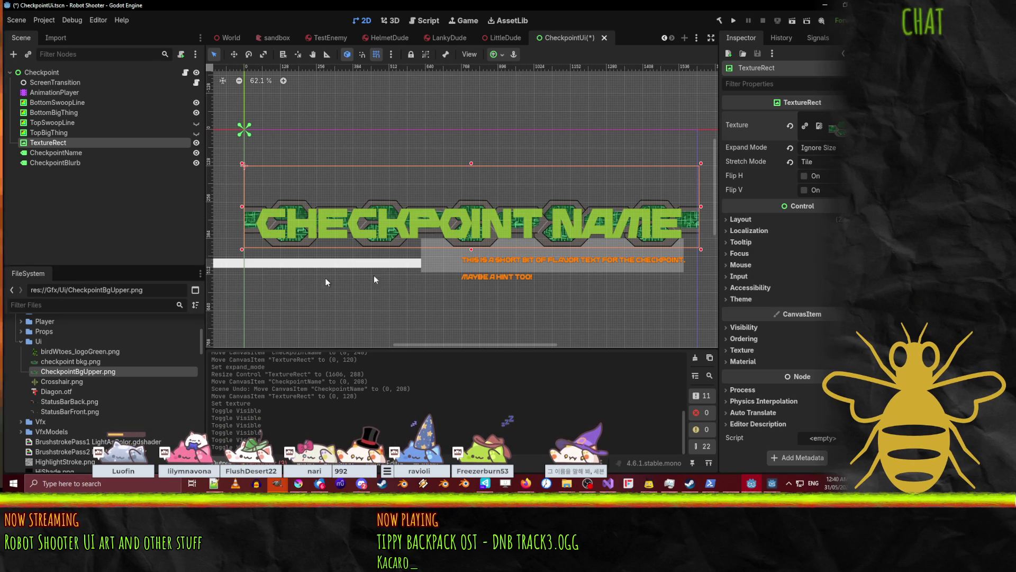
- In the FileSystem dock, collapse SettingMenus, expand UiScenes/Status and select StatusUi.tscn
scroll(675, 207, down, 2)
scroll(676, 206, left, 2)
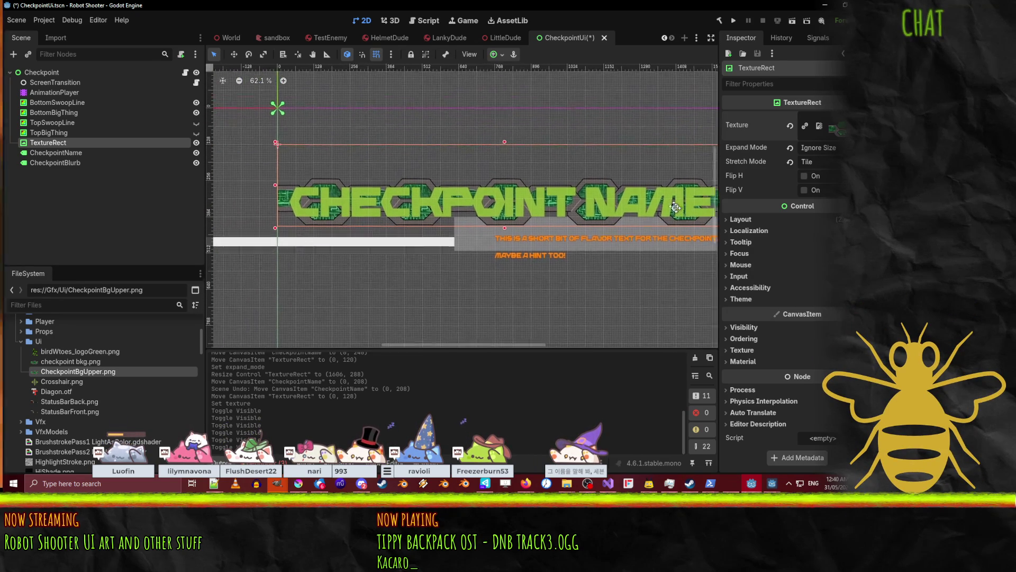
scroll(675, 207, down, 1)
scroll(675, 207, right, 1)
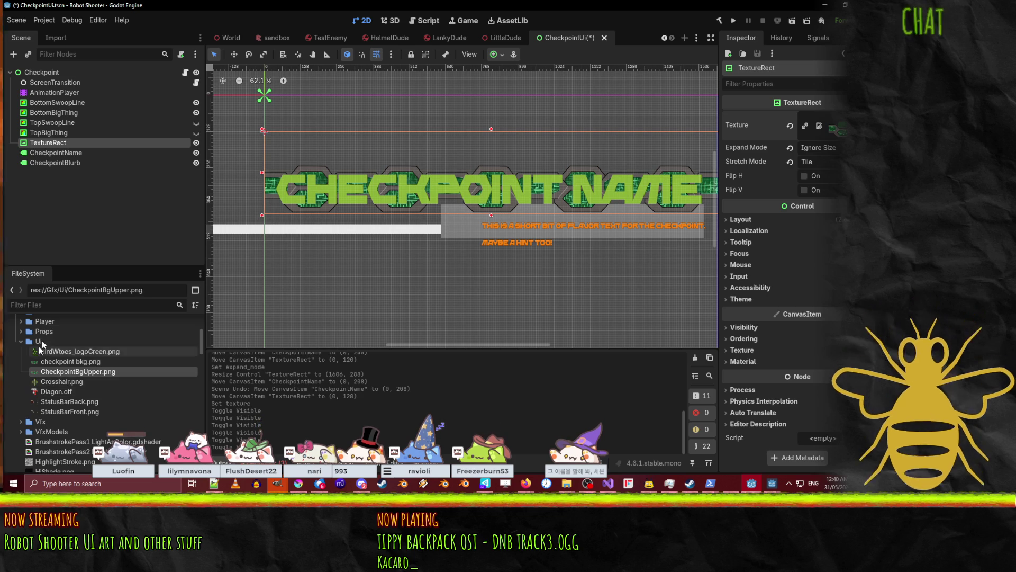
scroll(43, 342, down, 3)
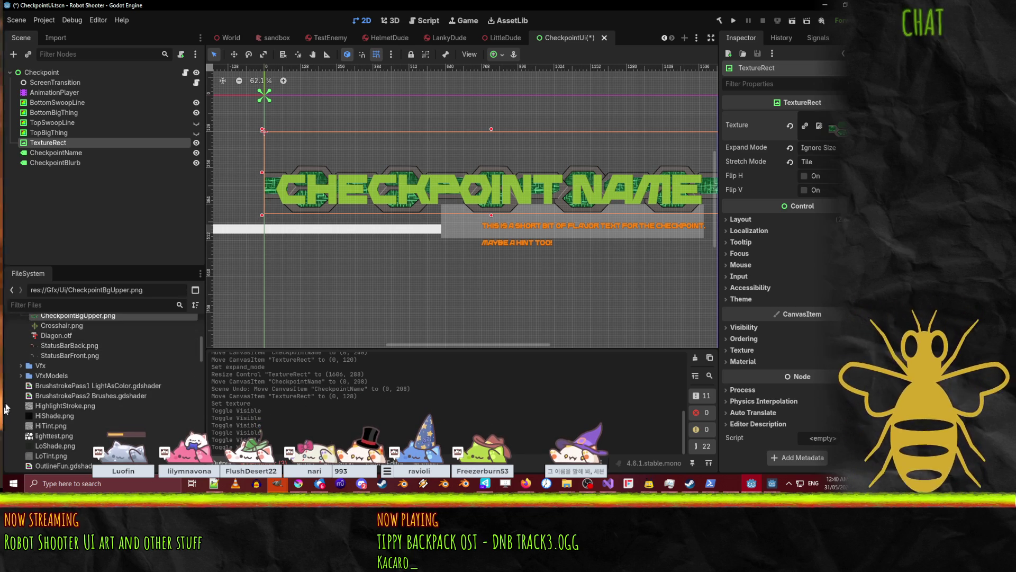
scroll(5, 405, up, 10)
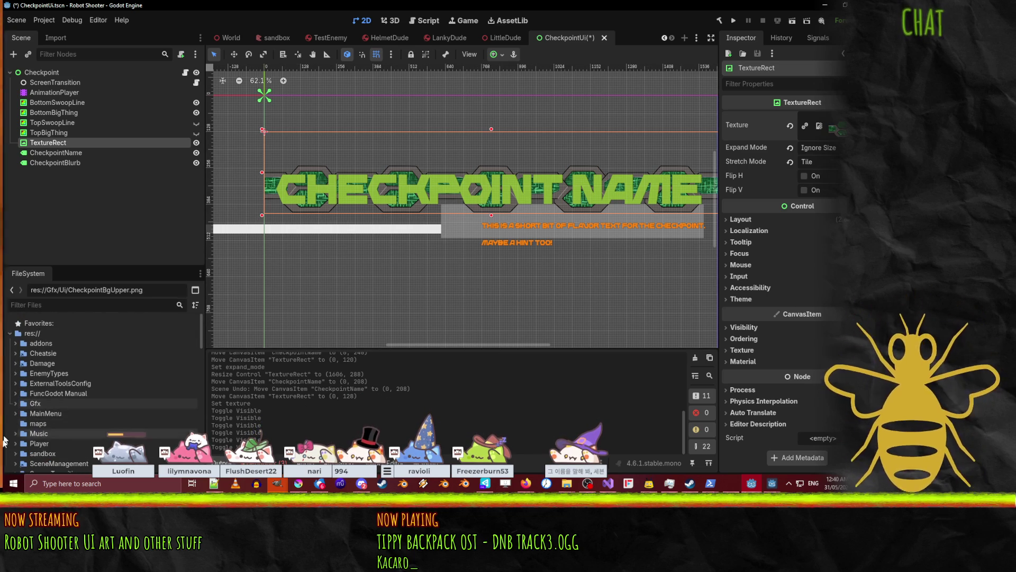
scroll(10, 397, down, 7)
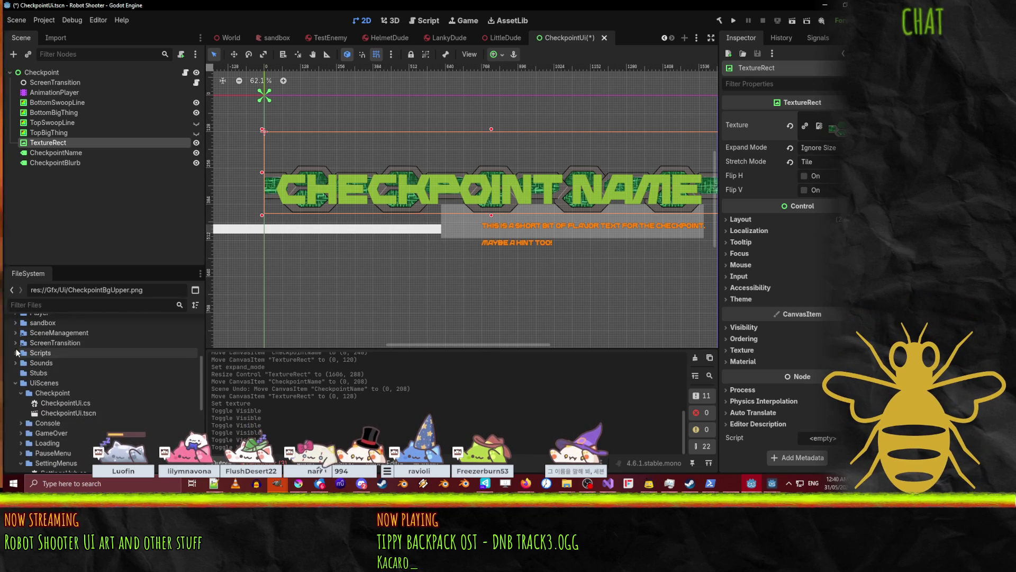
scroll(31, 371, down, 4)
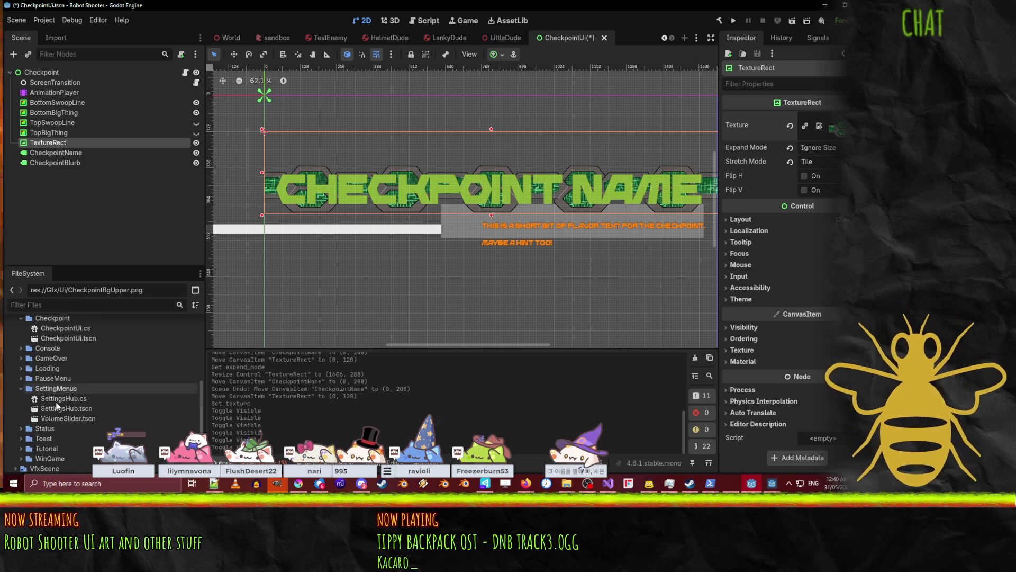
scroll(53, 405, down, 3)
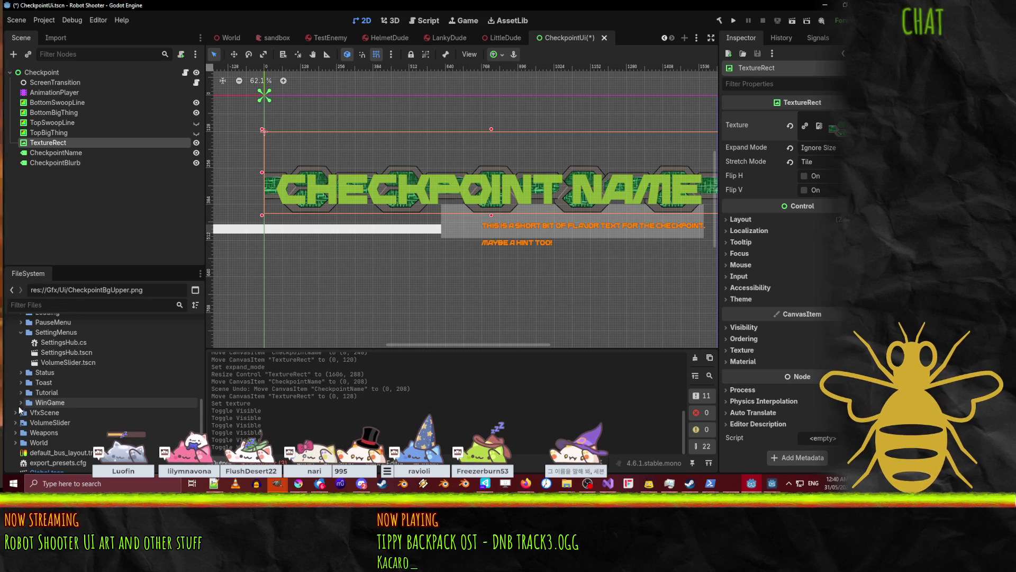
scroll(19, 409, up, 2)
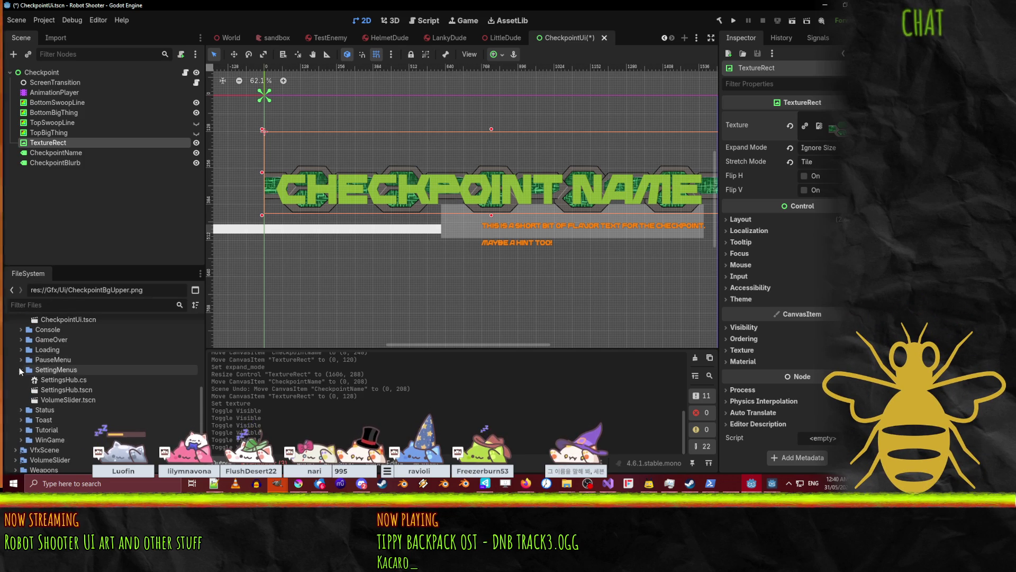
scroll(21, 371, up, 2)
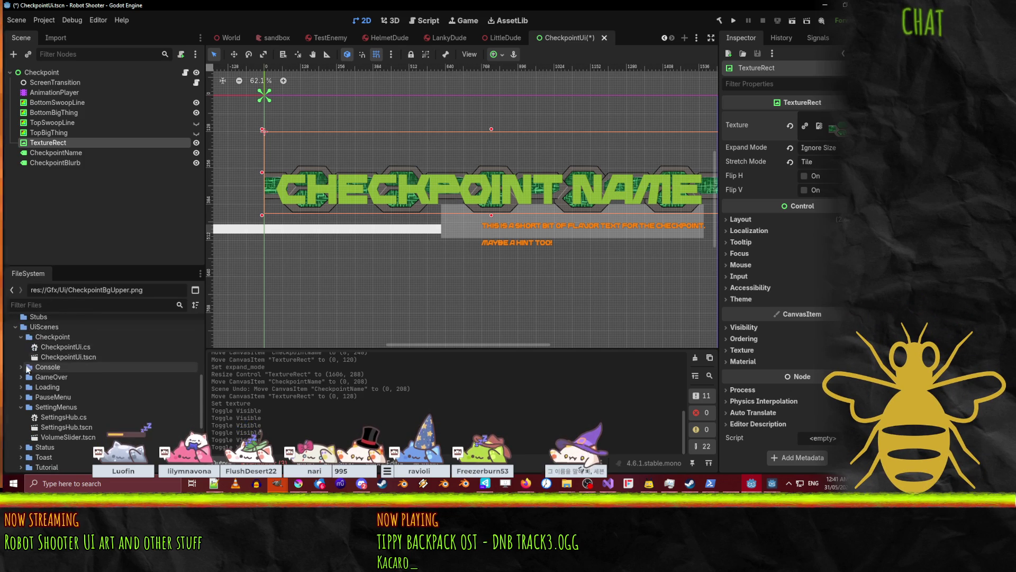
click(21, 406)
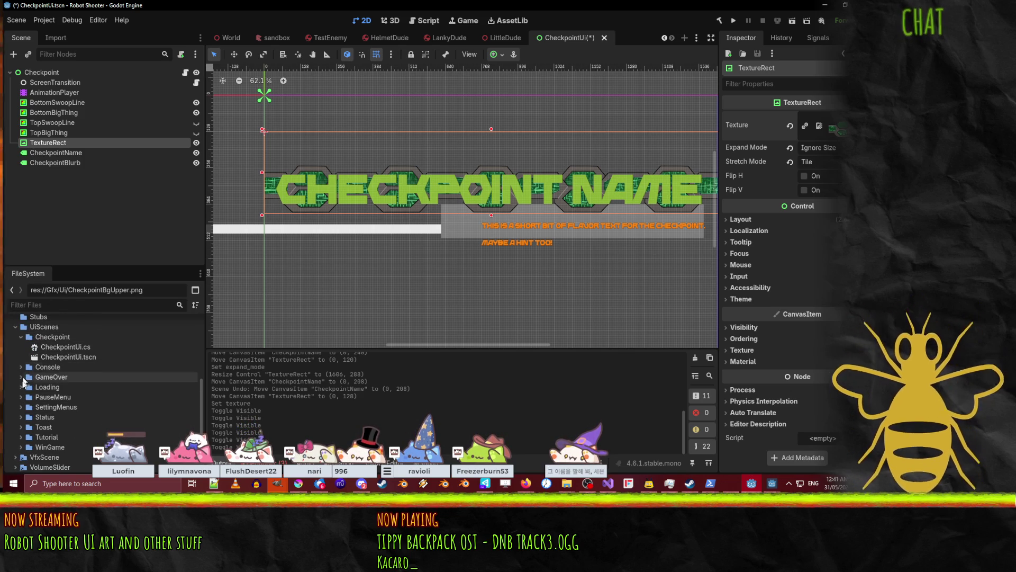
click(21, 417)
click(60, 426)
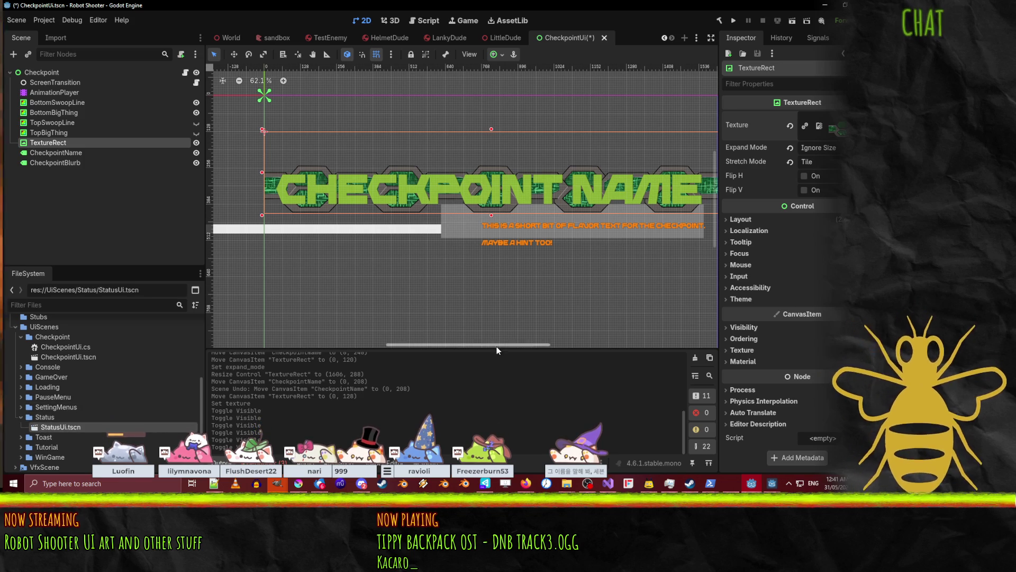
- Open StatusUi.tscn to look over its 100 and 1000 boxes, then return to the CheckpointUi tab
double_click(59, 430)
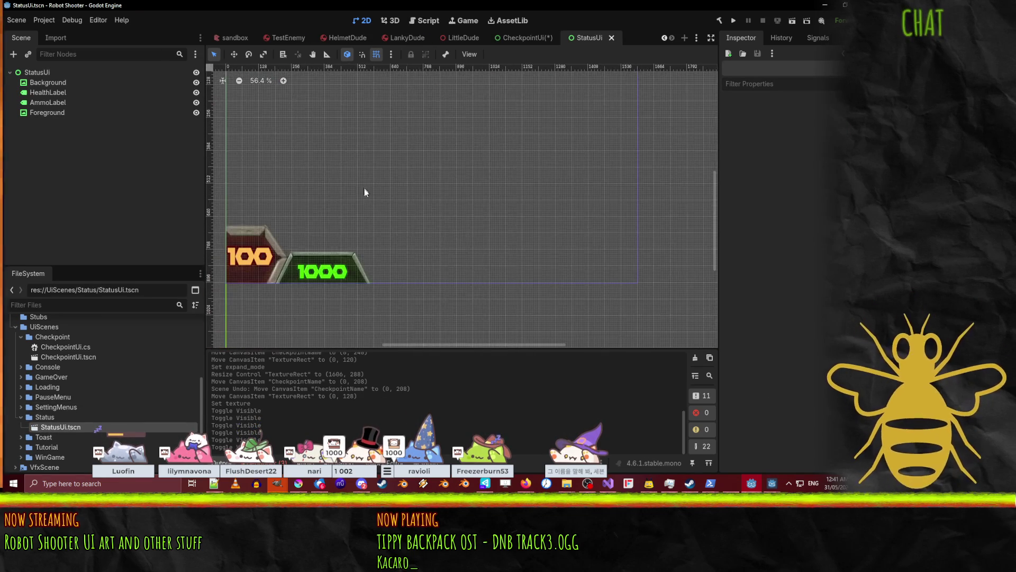
scroll(365, 191, up, 3)
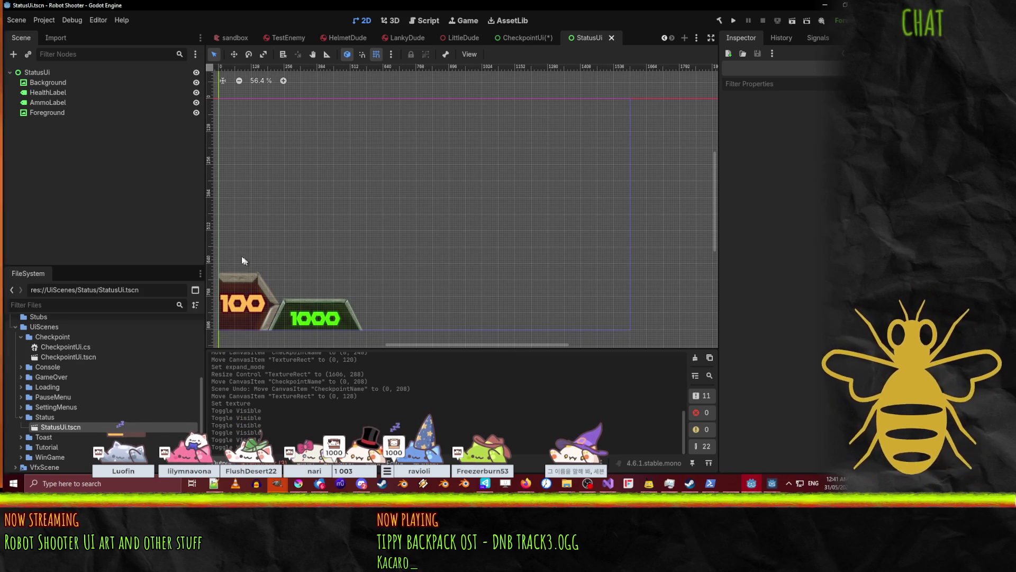
scroll(293, 327, up, 8)
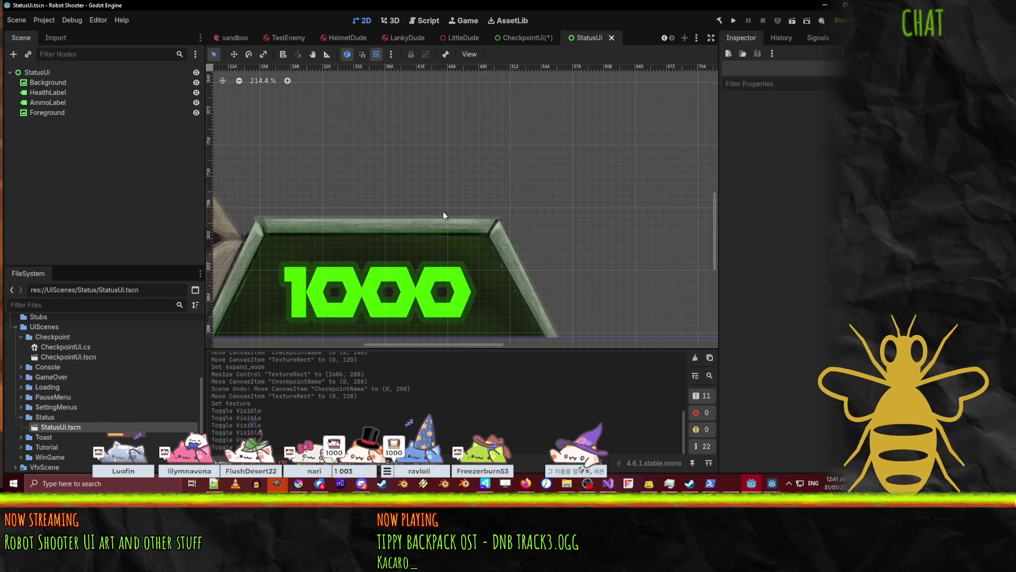
scroll(465, 239, down, 3)
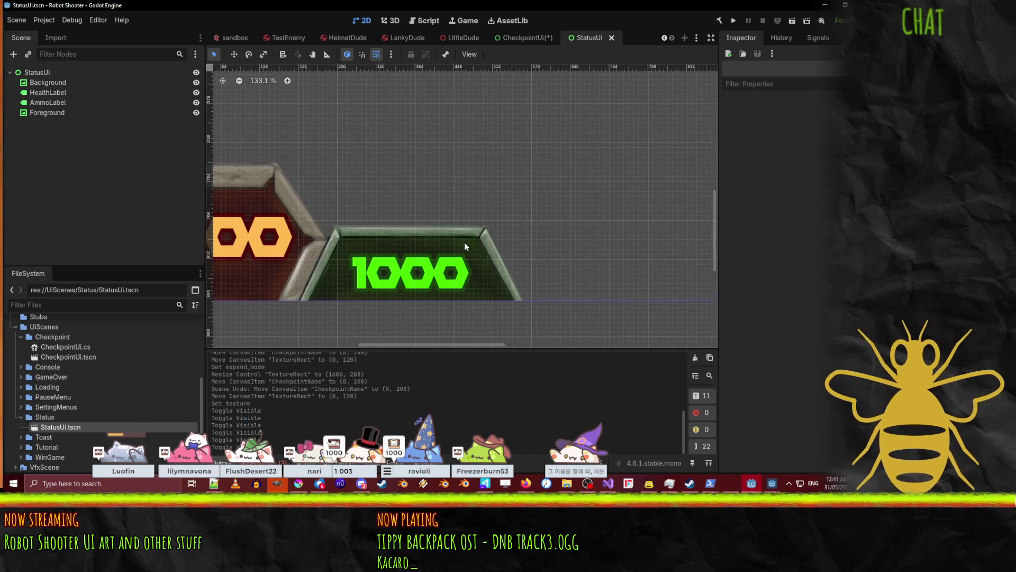
scroll(464, 242, down, 1)
mouse_move(492, 180)
mouse_down()
mouse_move(522, 209)
mouse_move(511, 208)
mouse_up()
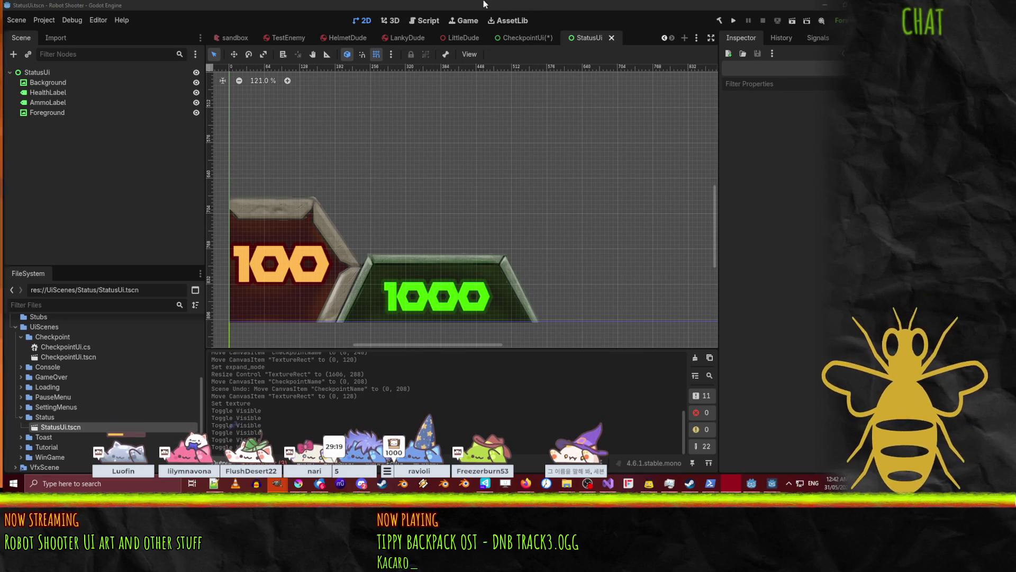
click(509, 40)
mouse_move(550, 156)
mouse_down()
mouse_move(524, 172)
mouse_move(488, 173)
mouse_move(523, 179)
mouse_up()
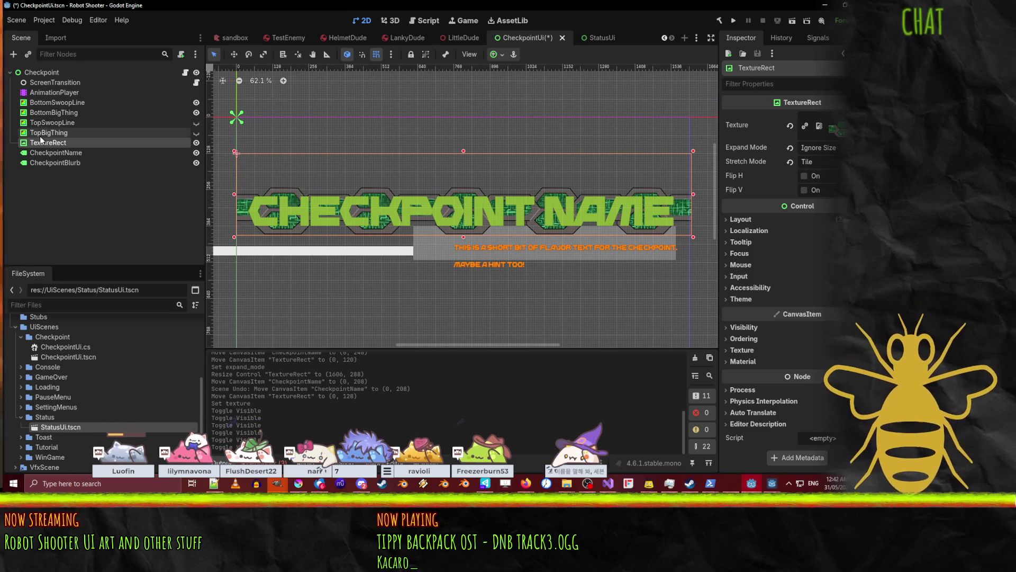
- Try nudging the CheckpointName label upward, then undo the move
click(58, 154)
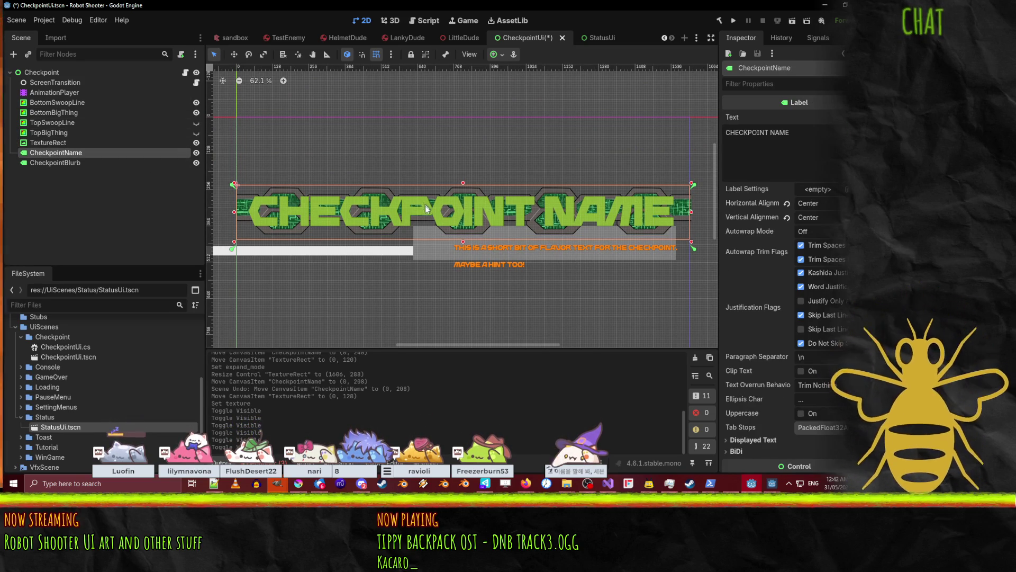
drag(427, 209, 427, 200)
drag(425, 197, 426, 188)
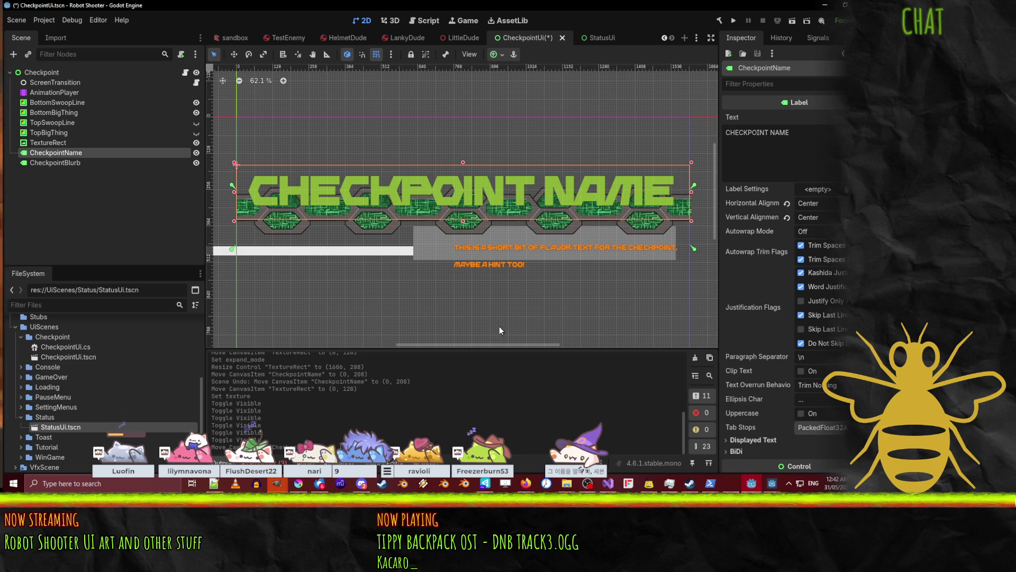
key(ctrl+z)
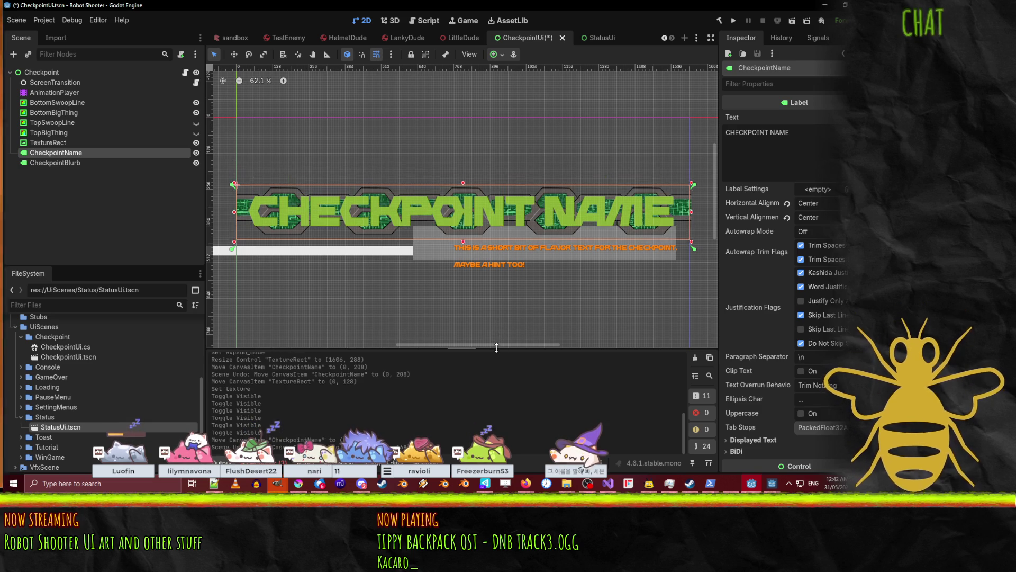
- Lower the tiled circuit strip by 88 px and undo a trial move of the orange blurb
click(48, 142)
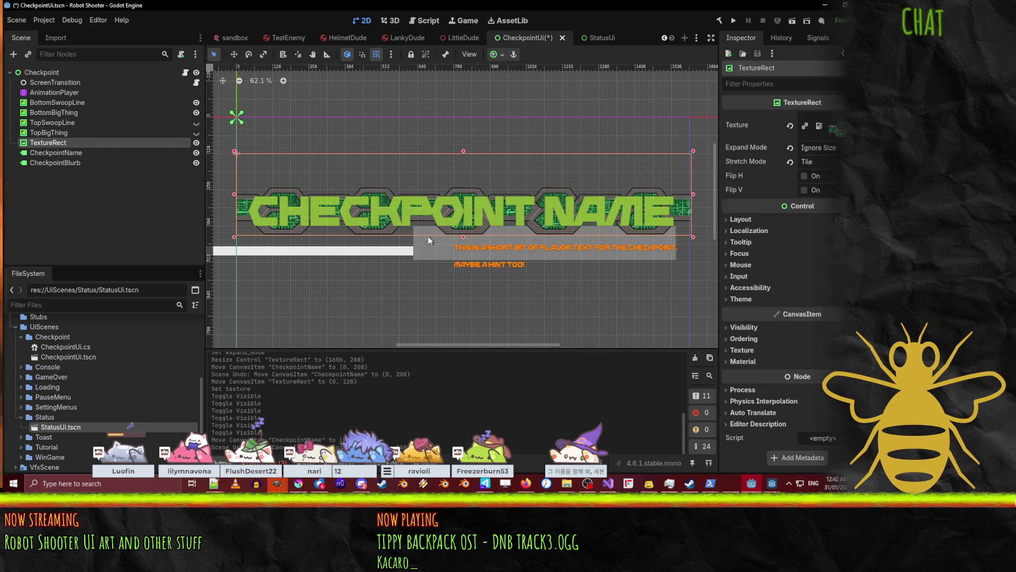
drag(339, 162, 340, 183)
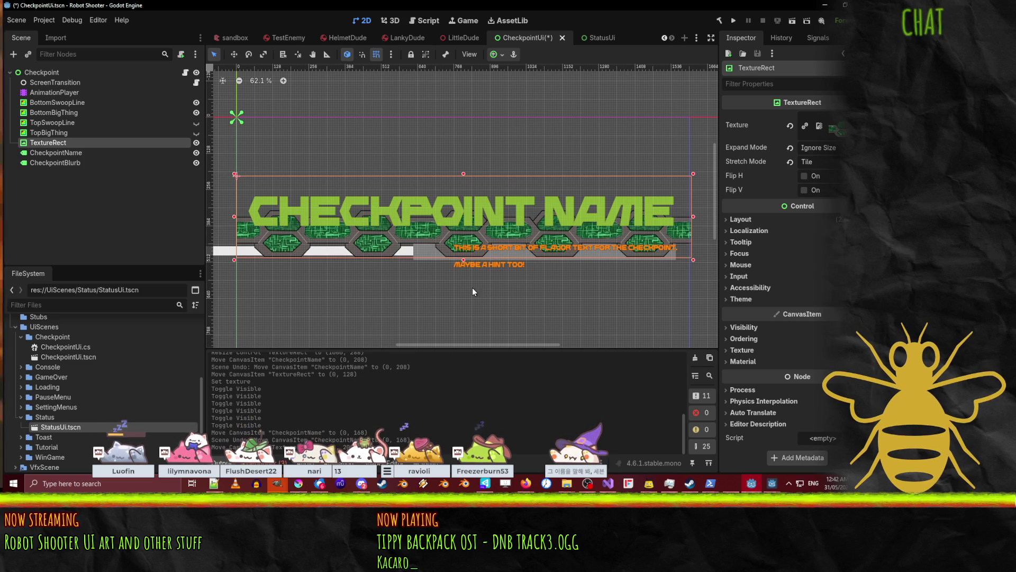
mouse_move(482, 265)
mouse_down()
mouse_move(480, 287)
mouse_move(479, 266)
mouse_up()
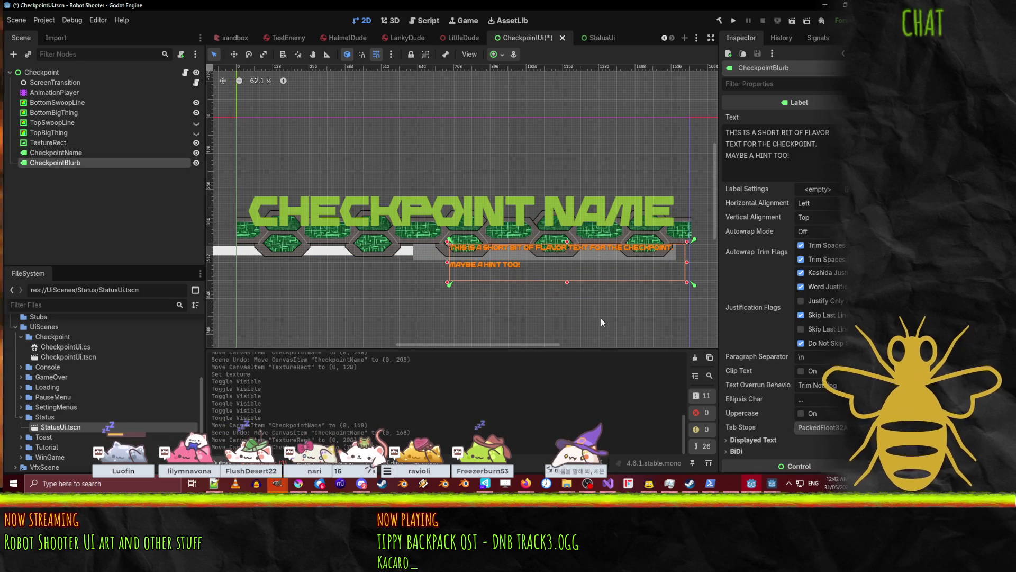
key(ctrl+z)
click(339, 190)
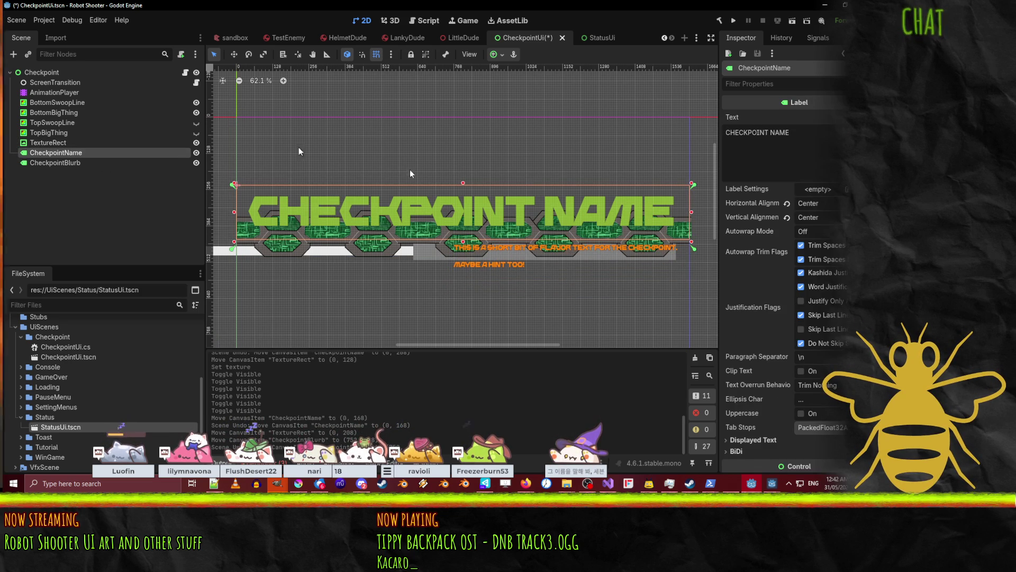
- Brighten the CHECKPOINT NAME label's lime green font colour
scroll(786, 366, down, 5)
scroll(786, 365, down, 3)
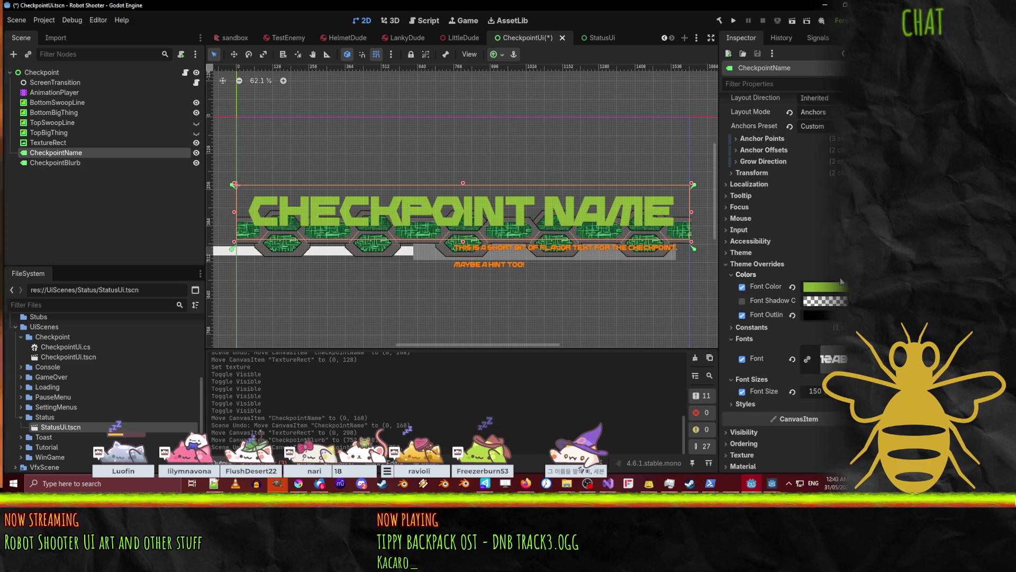
click(824, 287)
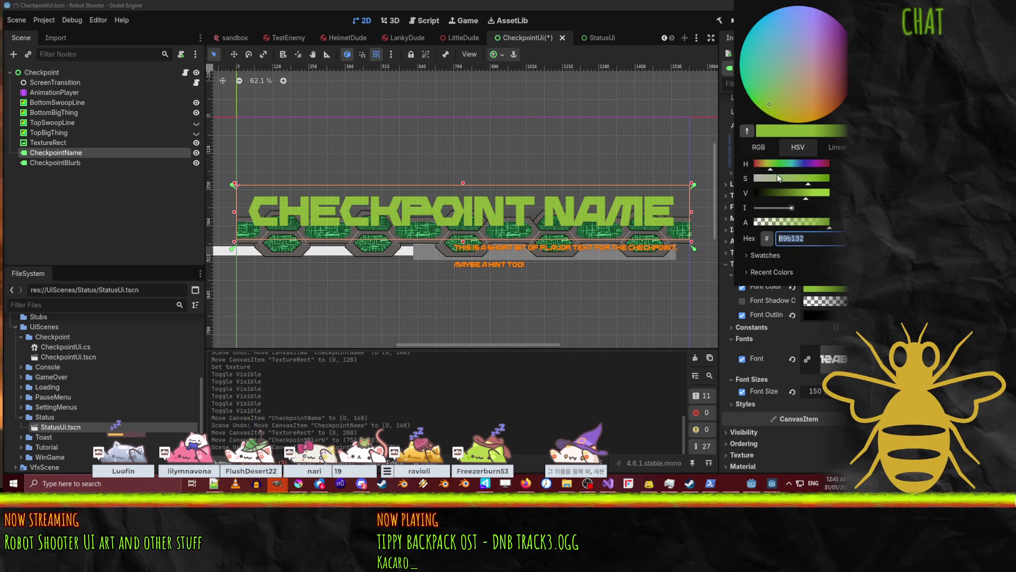
click(811, 180)
drag(811, 182, 830, 195)
click(818, 195)
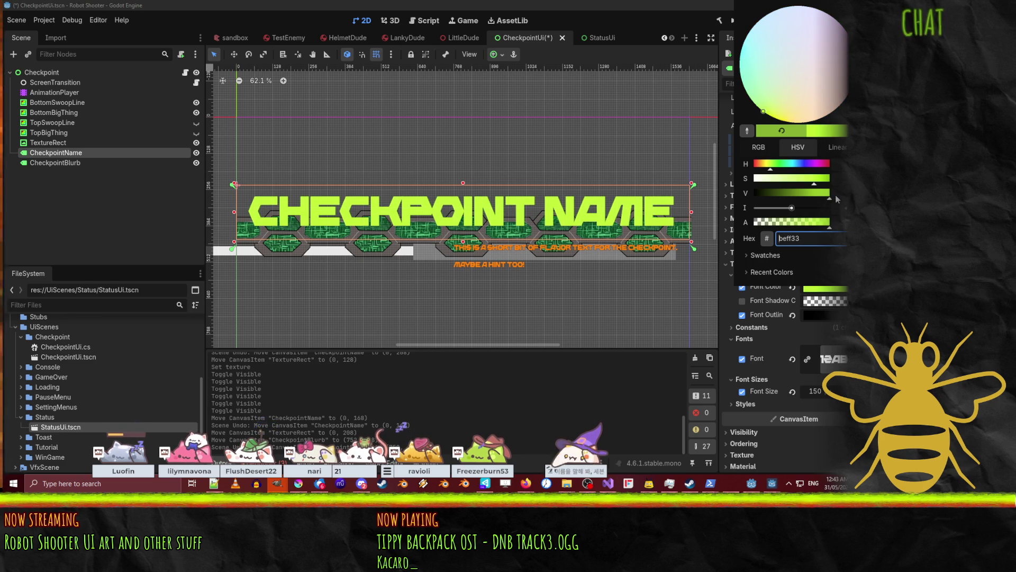
click(283, 246)
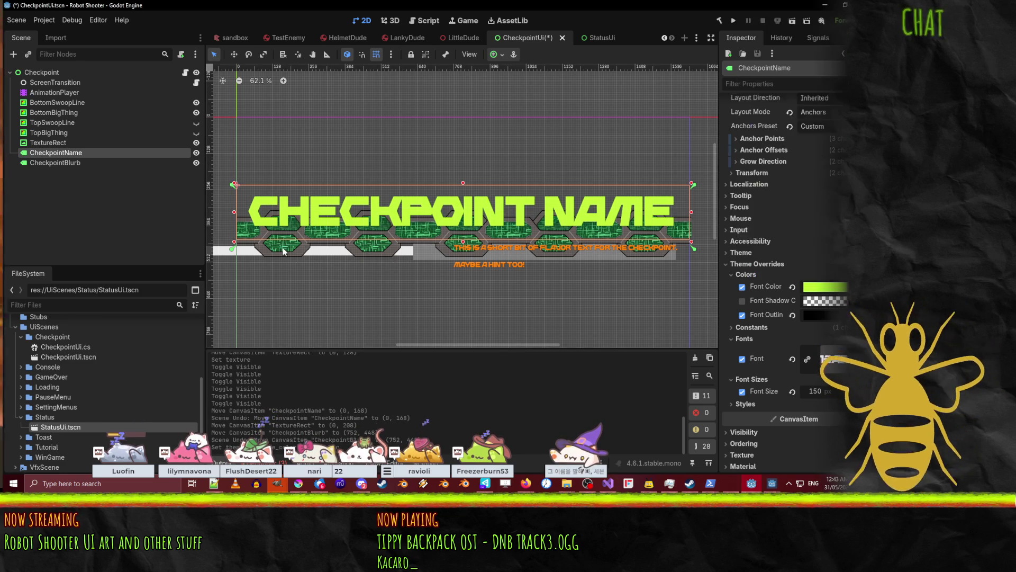
- Raise the circuit strip by 32 px, then darken the label's lime font colour slightly
click(283, 246)
drag(301, 178, 301, 167)
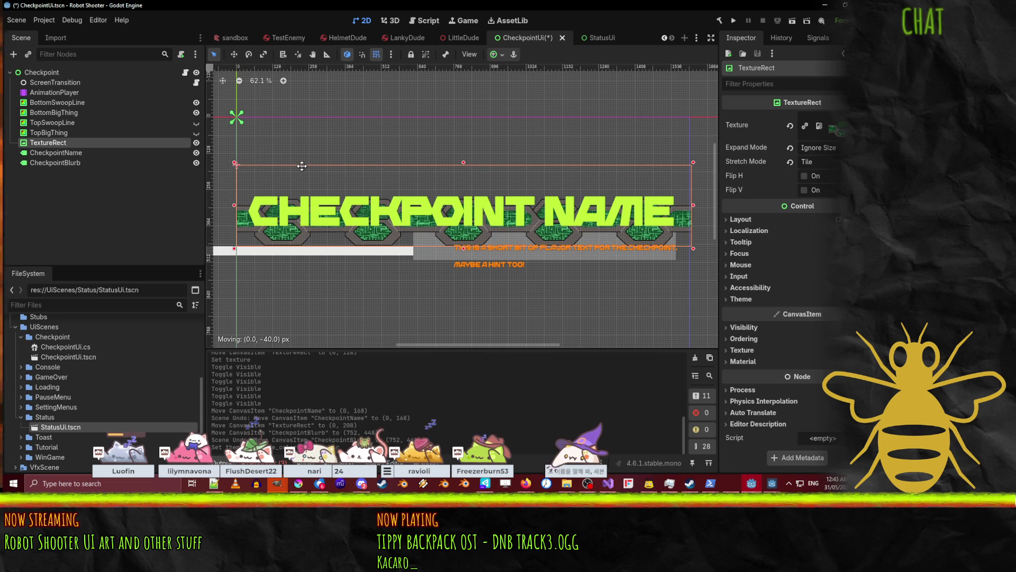
click(56, 152)
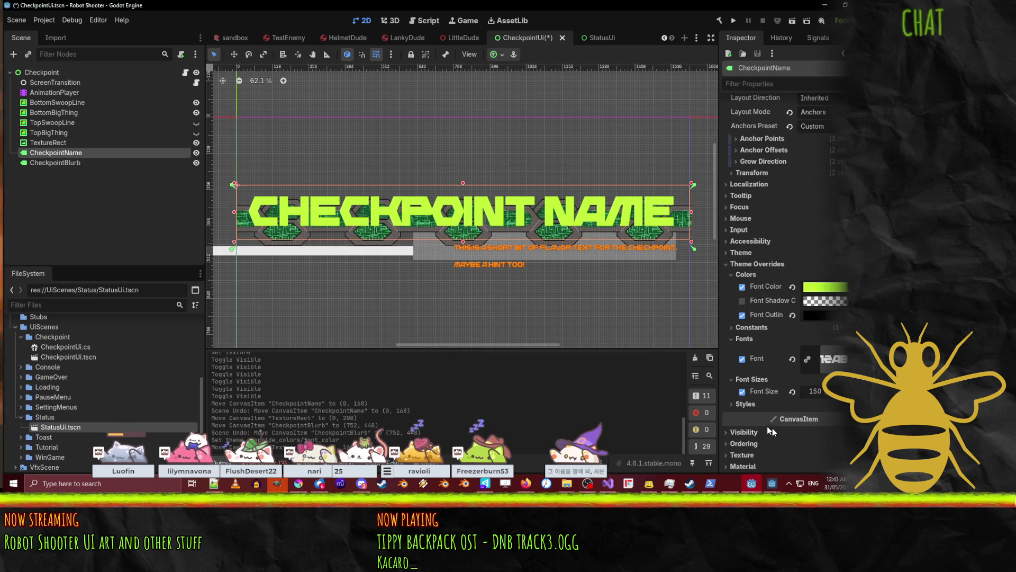
click(842, 287)
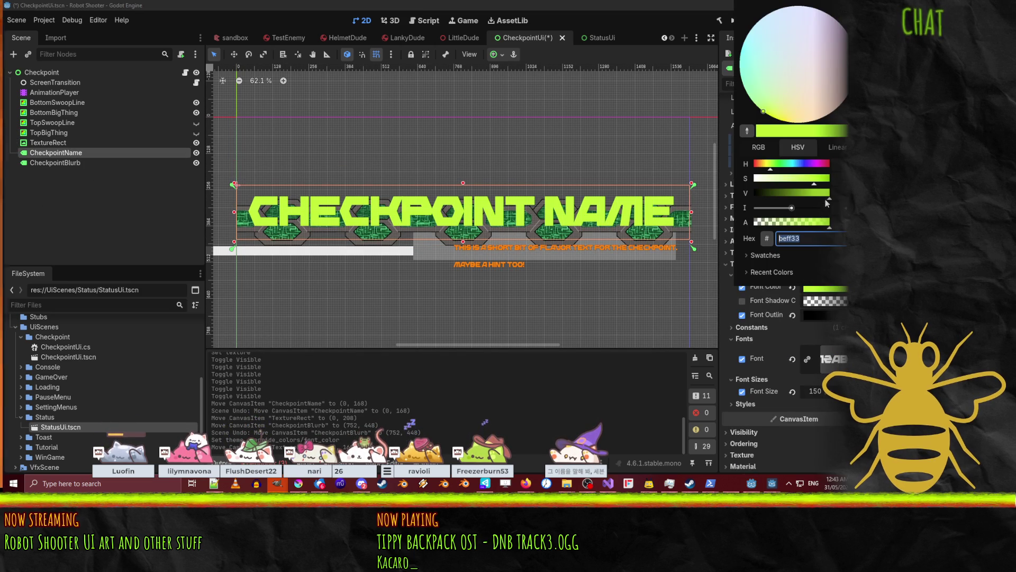
drag(827, 194, 822, 197)
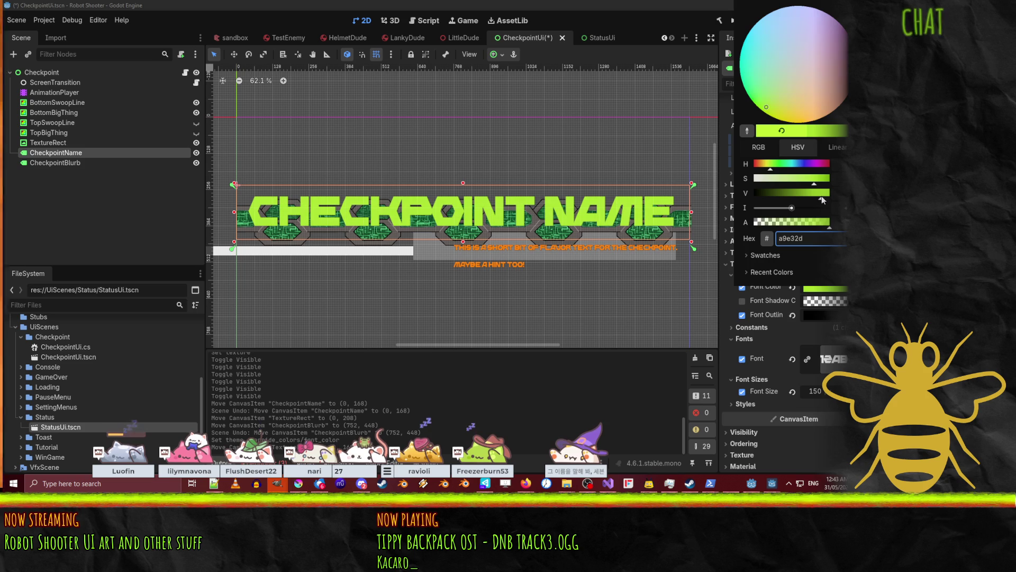
click(721, 336)
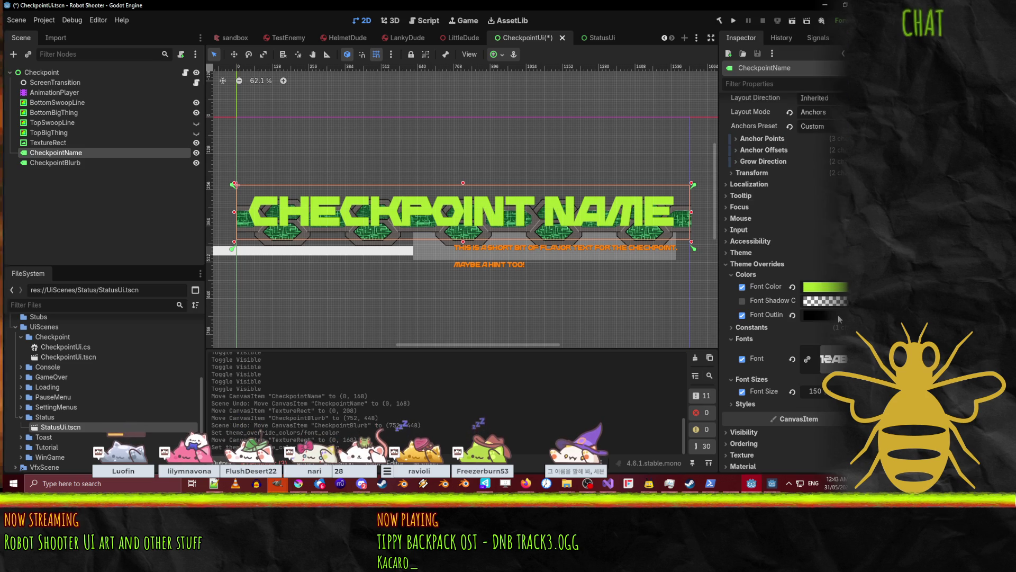
- Set the label's theme outline size to 15, reverting a trial value of 16
click(825, 328)
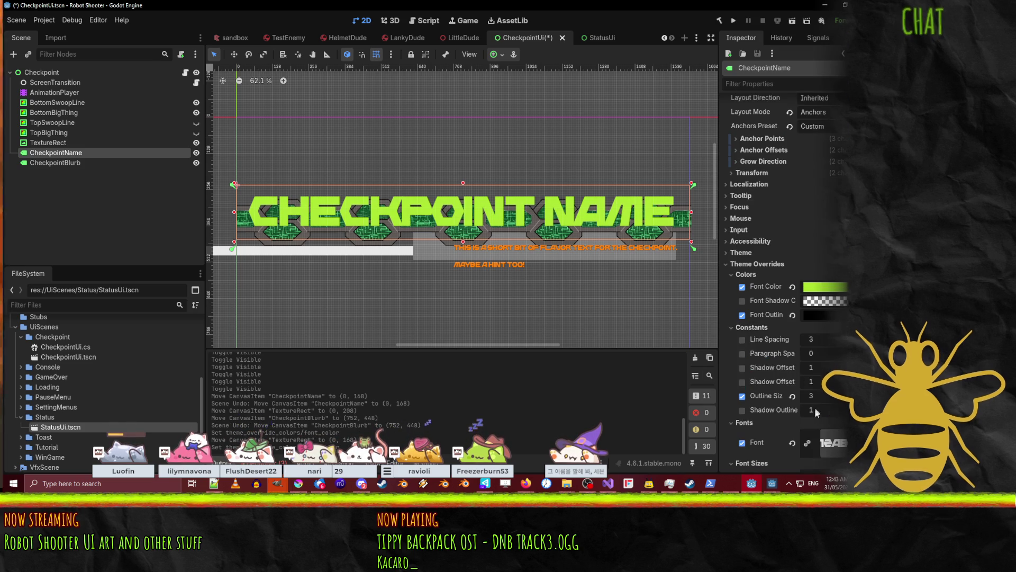
text(15)
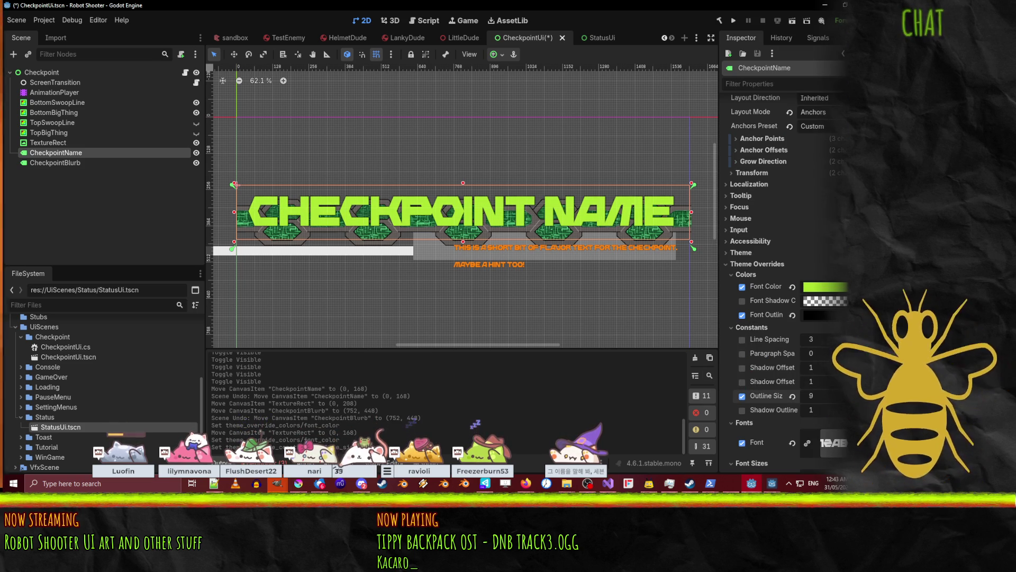
text(17)
key(Return)
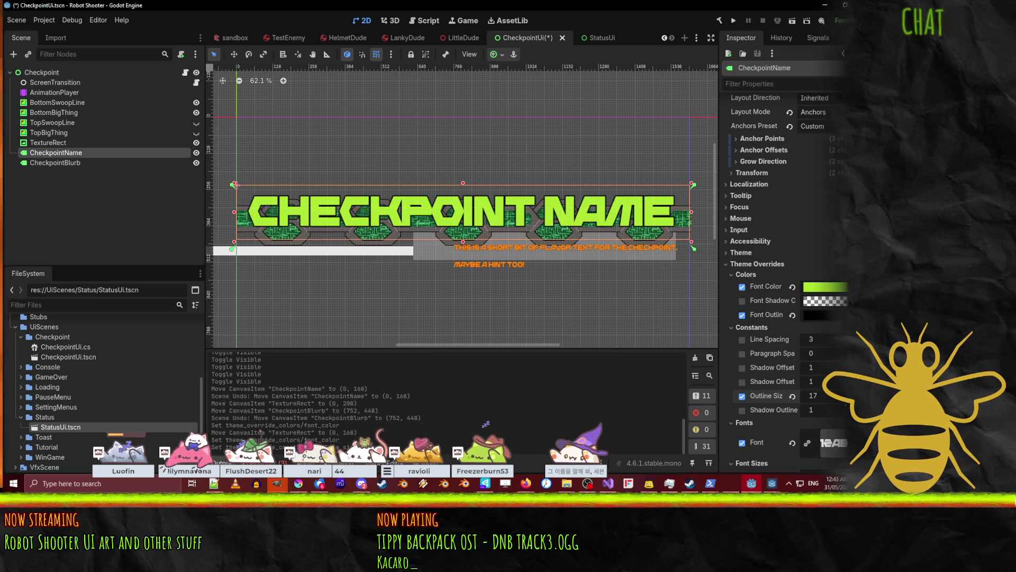
text(16)
key(Return)
key(ctrl+z)
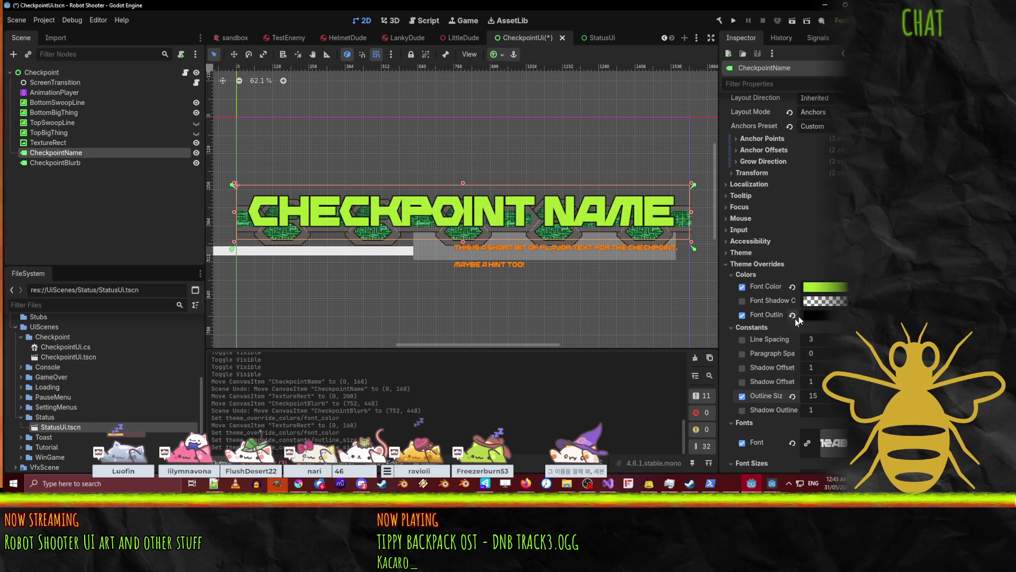
click(833, 314)
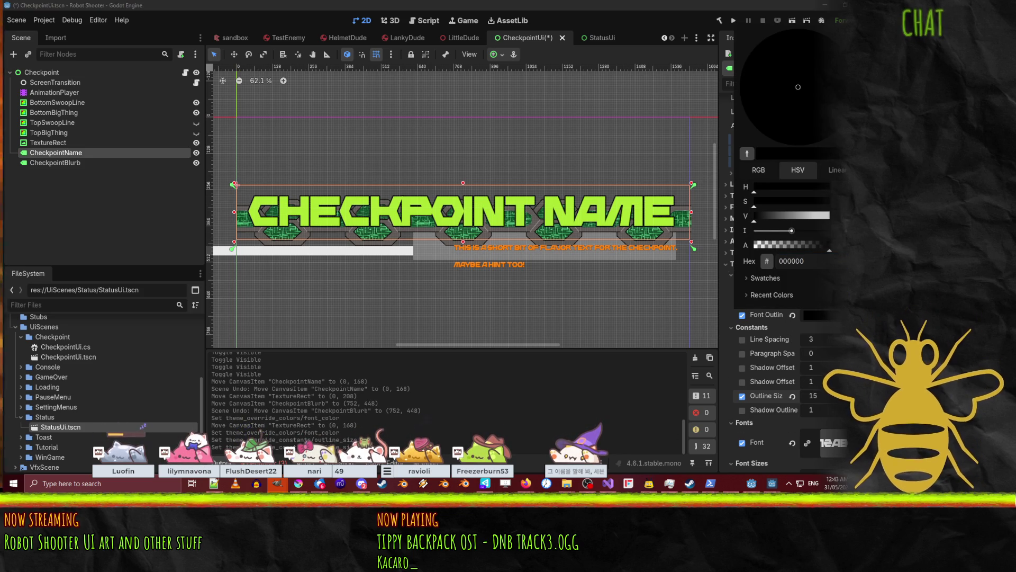
- Make the CHECKPOINT NAME outline a semi-transparent black, hex 00000064
key(Escape)
scroll(414, 193, up, 8)
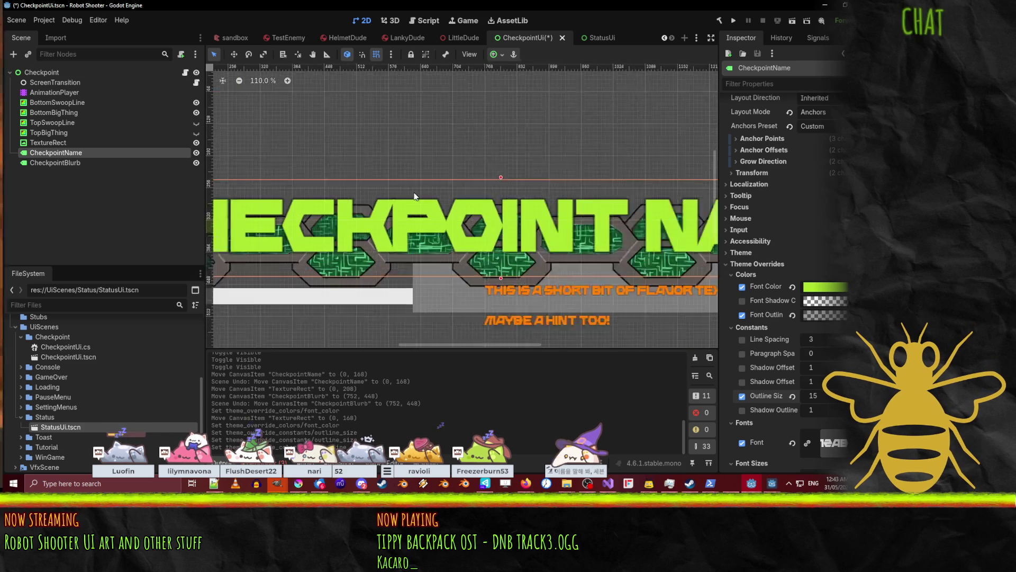
scroll(414, 196, down, 5)
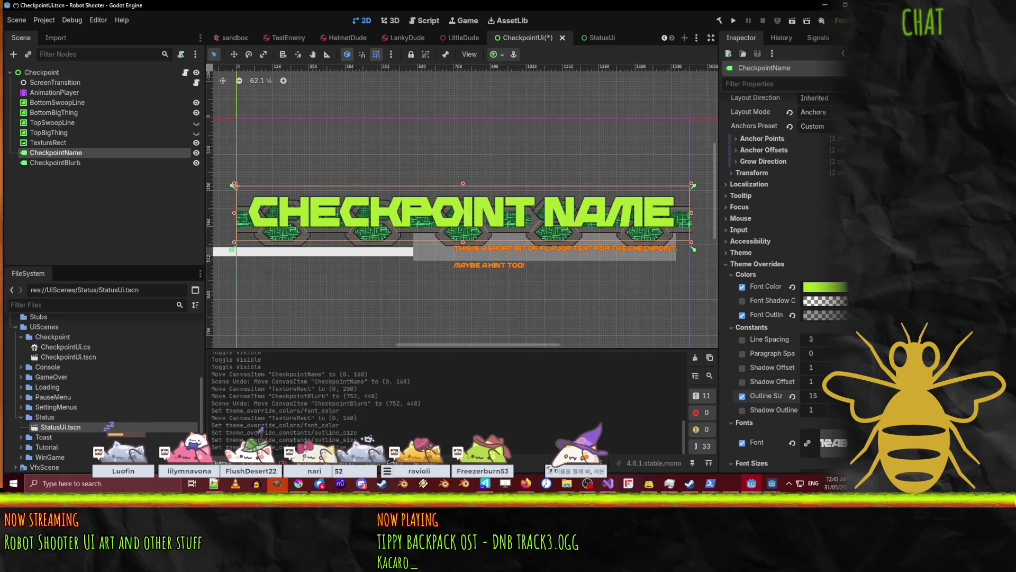
click(825, 314)
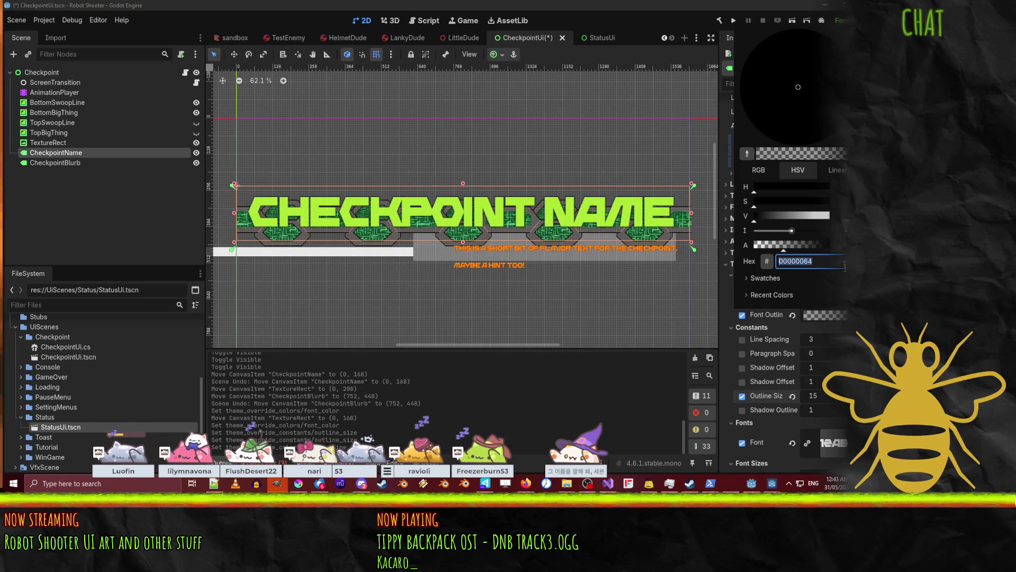
click(826, 315)
click(825, 314)
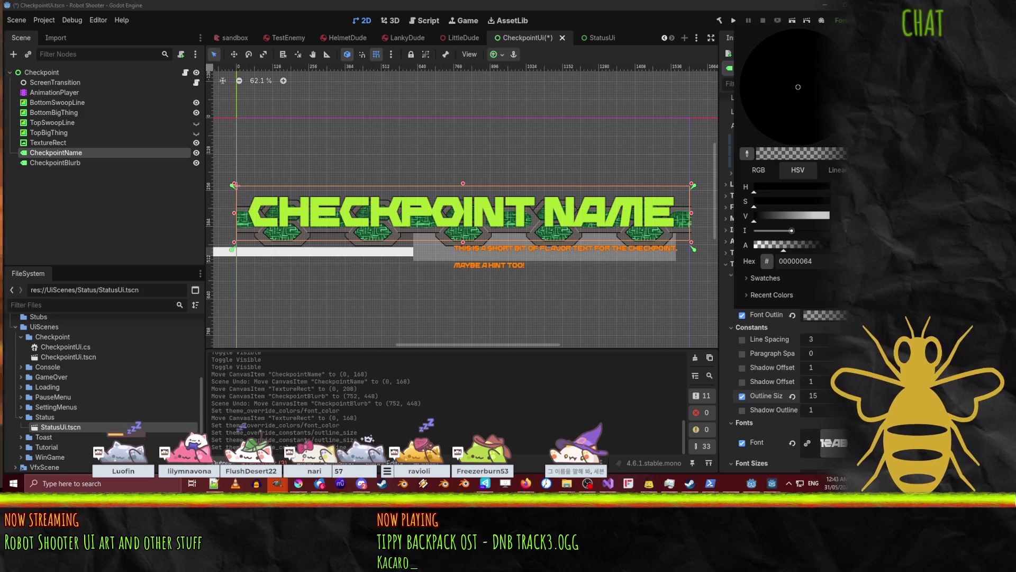
key(Escape)
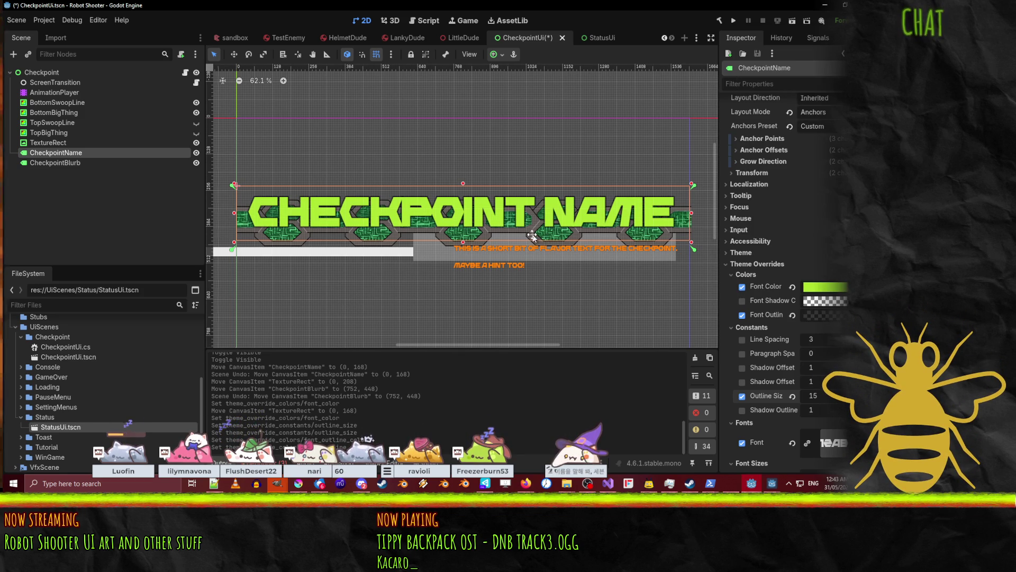
- Frame the whole banner, then select the Checkpoint root and the TextureRect strip
mouse_move(529, 234)
mouse_down()
mouse_move(498, 245)
mouse_move(571, 245)
mouse_up()
scroll(571, 249, down, 2)
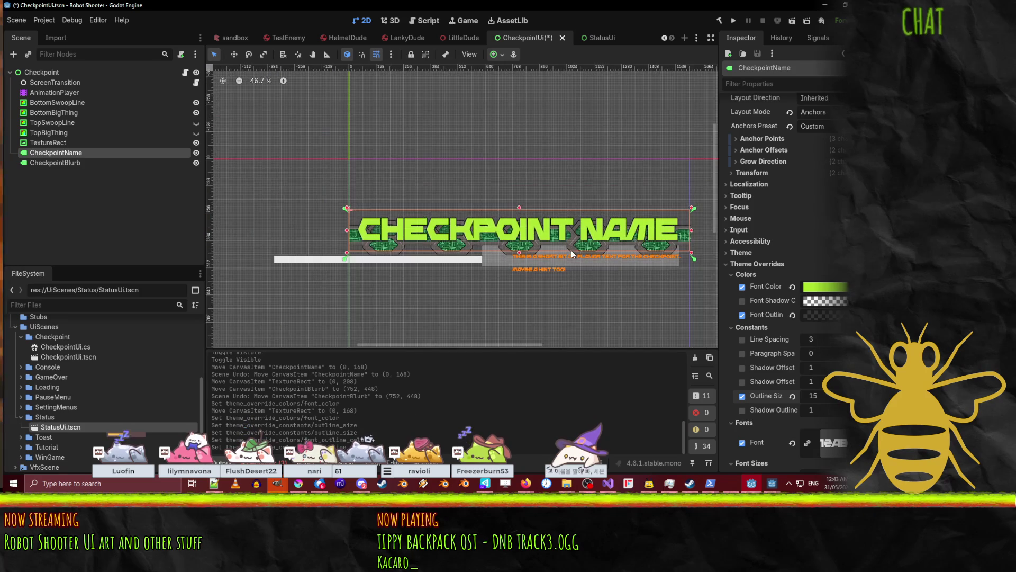
scroll(574, 271, up, 1)
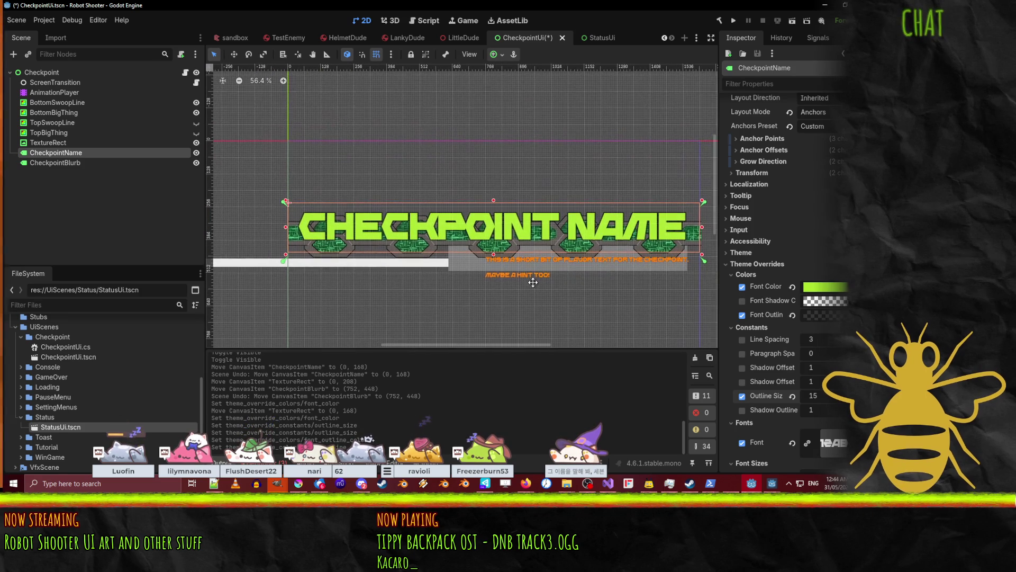
drag(546, 275, 527, 281)
click(469, 307)
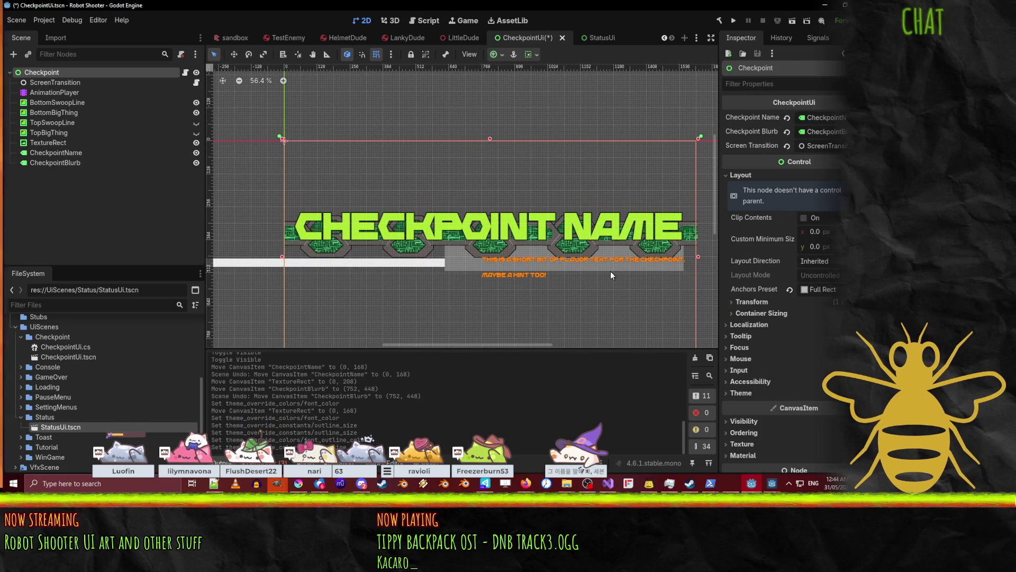
click(357, 258)
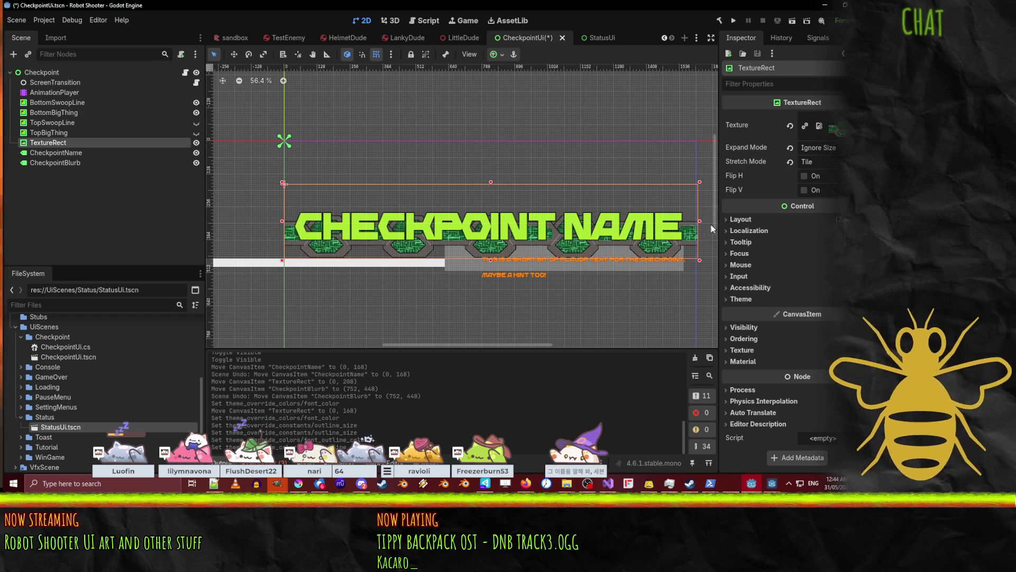
- Nudge the circuit strip's right edge left, save the scene, and move the Twitch window over Godot
drag(699, 219, 696, 222)
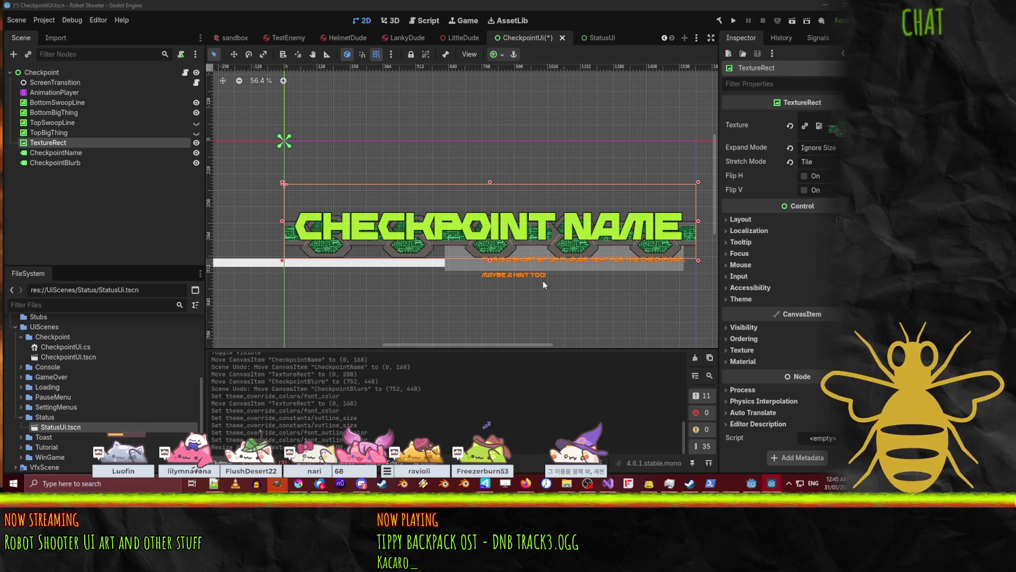
scroll(503, 249, right, 5)
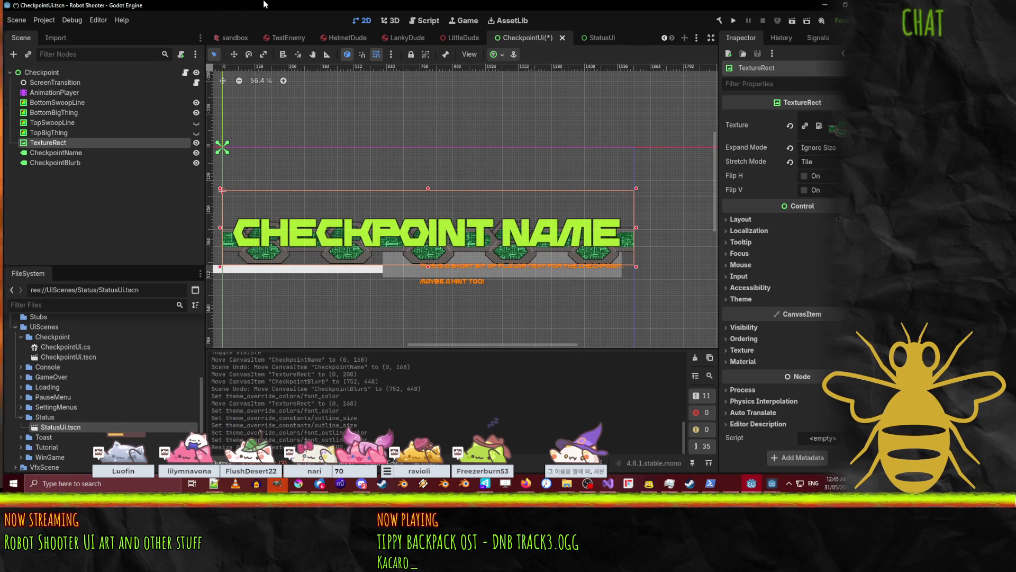
key(ctrl+s)
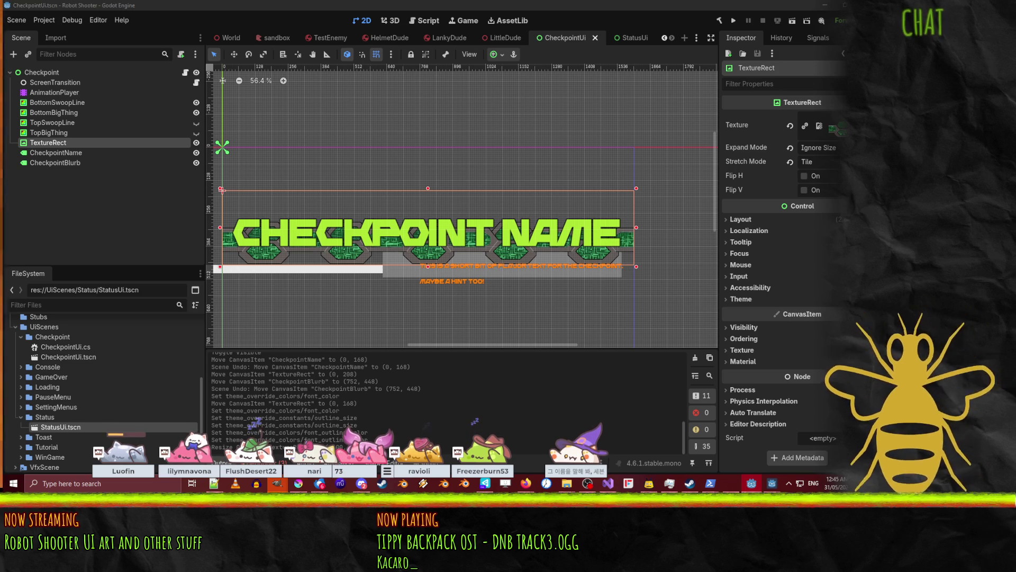
key(super+d)
key(super+d)
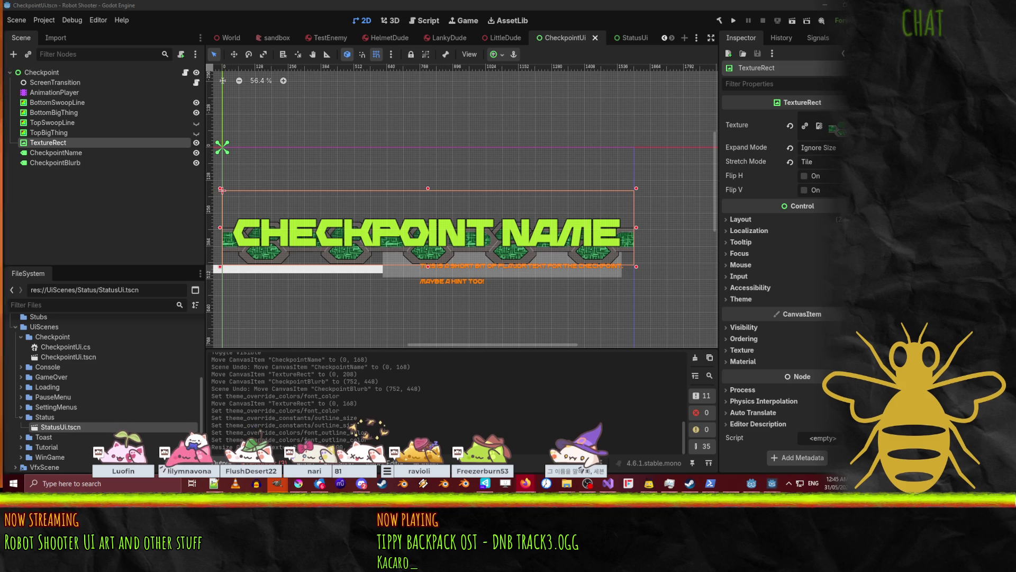
mouse_move(1015, 32)
mouse_down()
mouse_move(541, 30)
mouse_move(291, 52)
mouse_up()
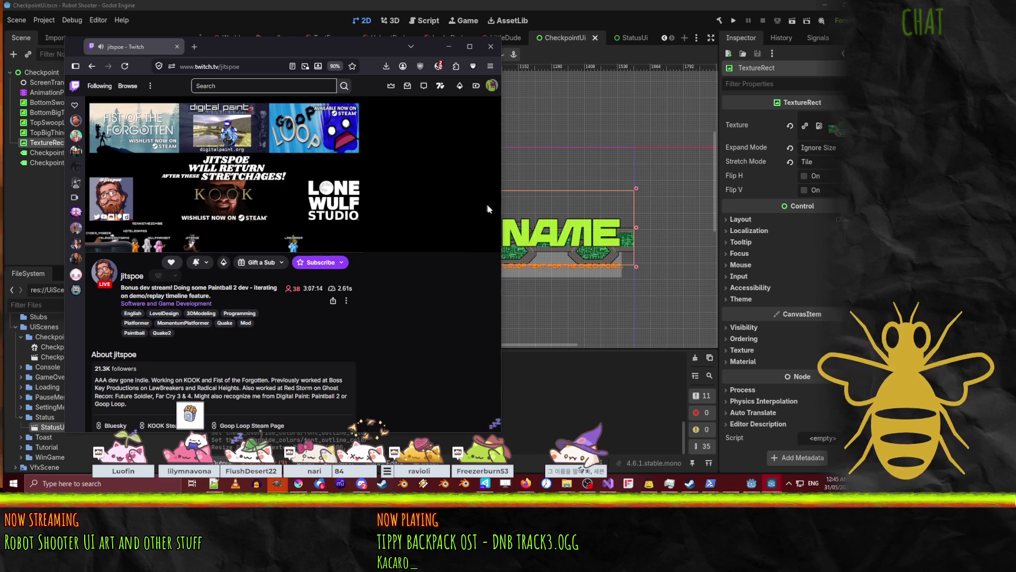
- Widen the Firefox window and toggle Theatre Mode on then off, leaving chat beside the stream
drag(504, 208, 741, 220)
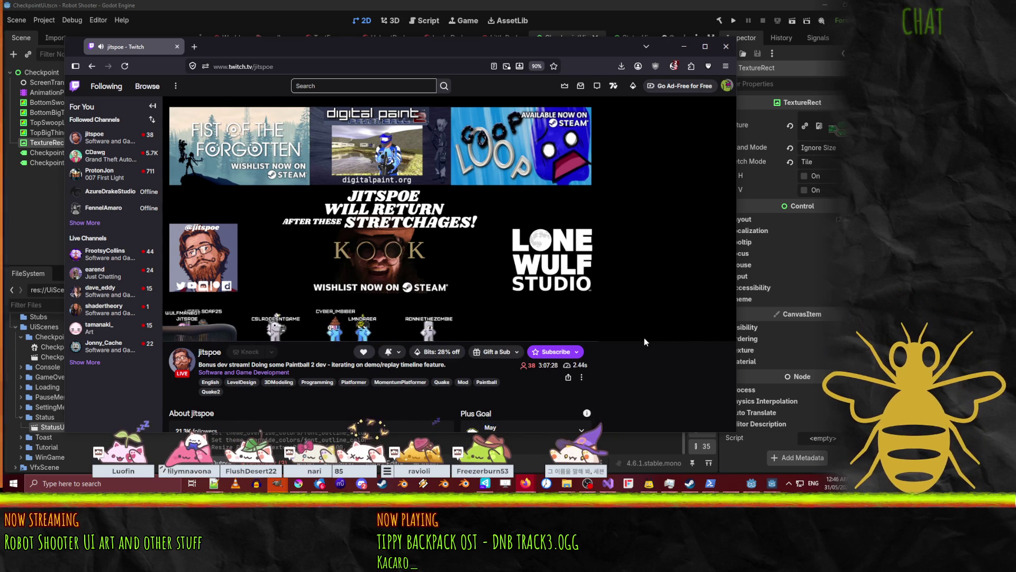
scroll(631, 304, down, 3)
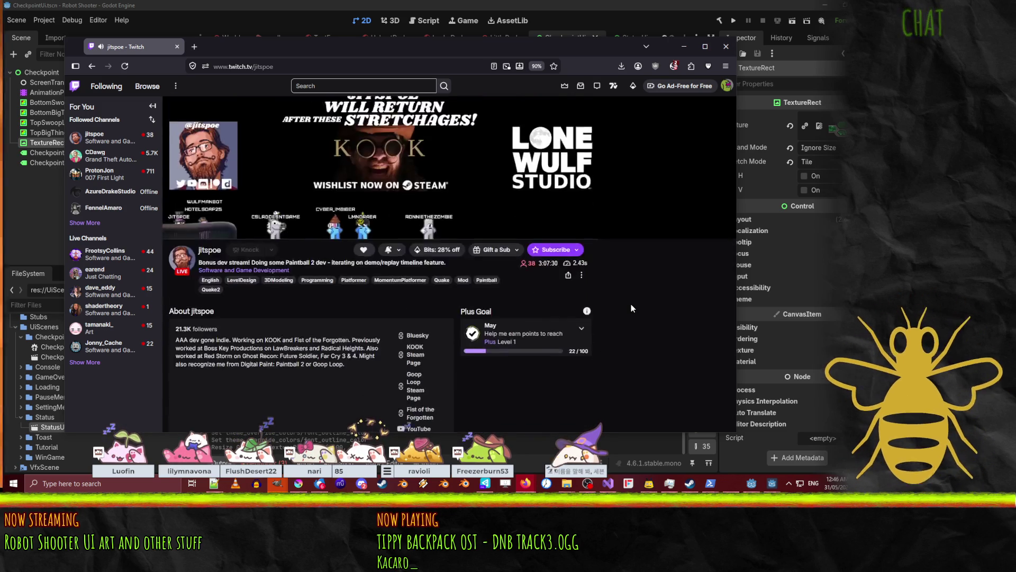
scroll(630, 304, up, 3)
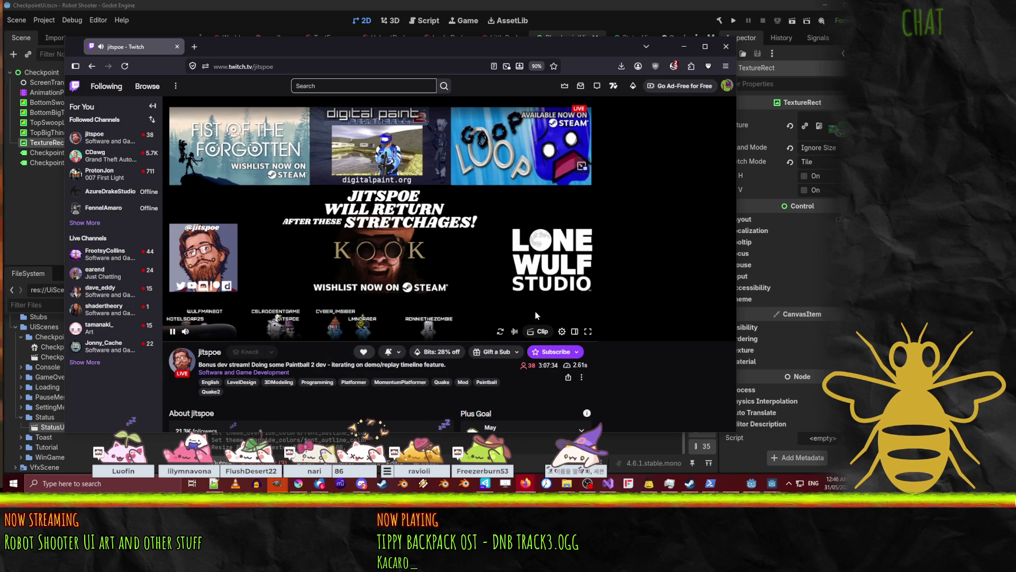
click(574, 331)
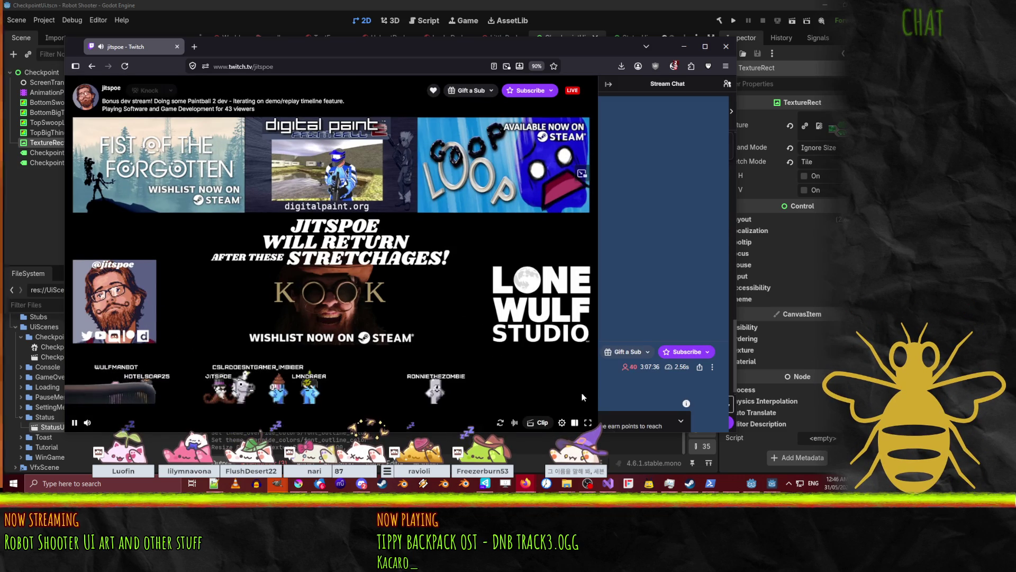
click(576, 423)
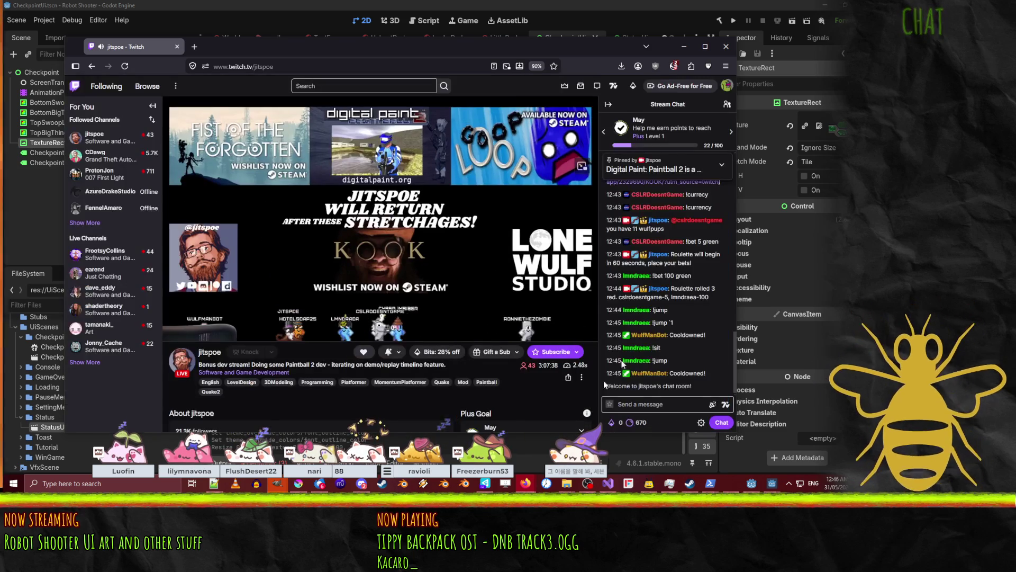